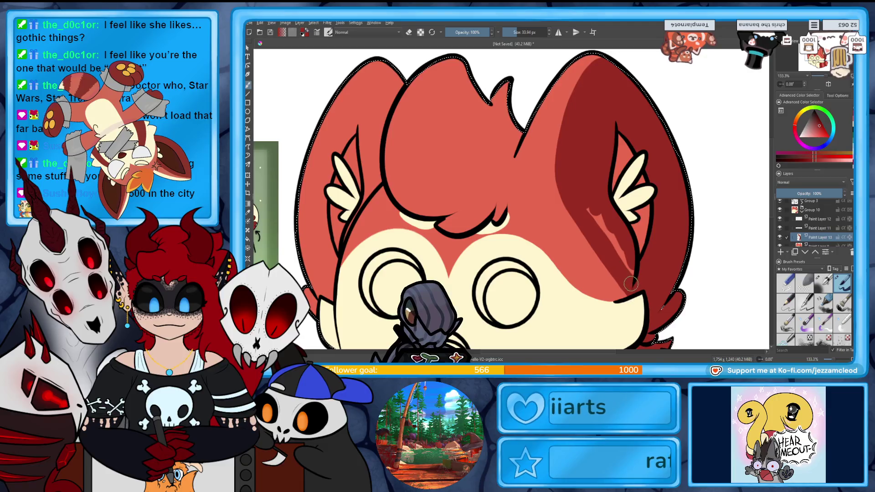
Cover the ear streaks in dark red, tidy the left ear's stripe with the eraser, and reshade its outer edge.
drag(590, 212, 623, 251)
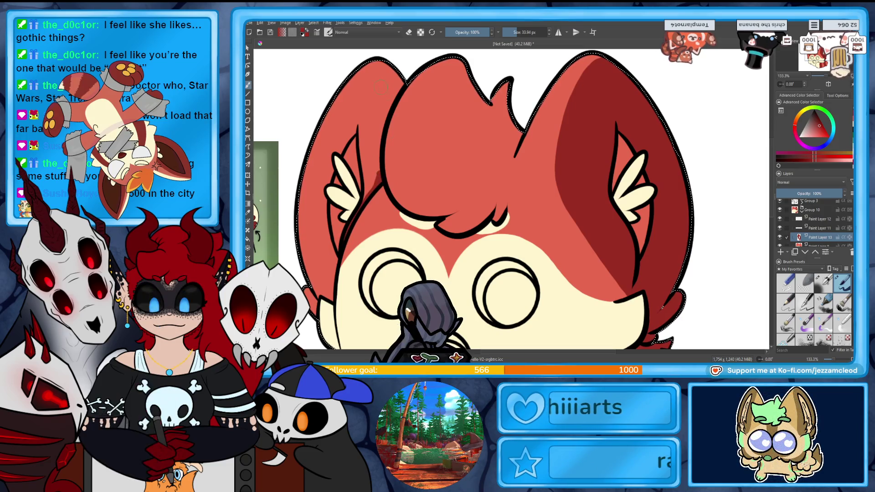
key(e)
drag(383, 128, 387, 178)
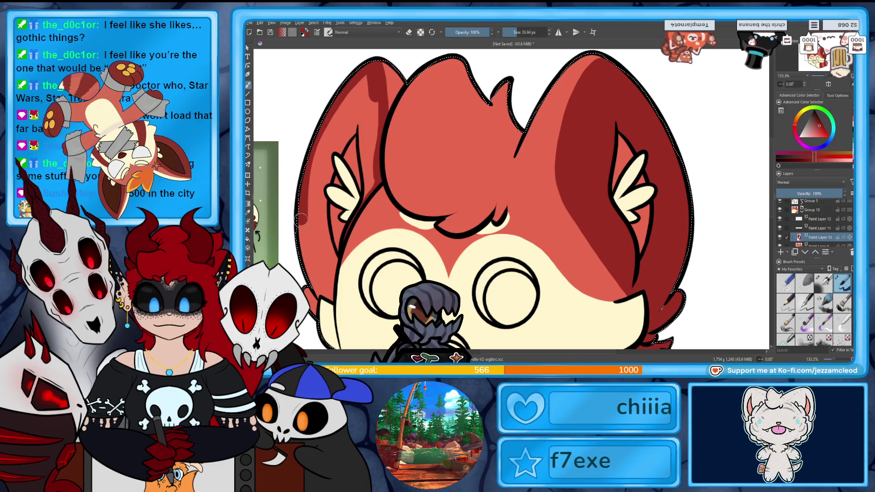
drag(301, 221, 317, 290)
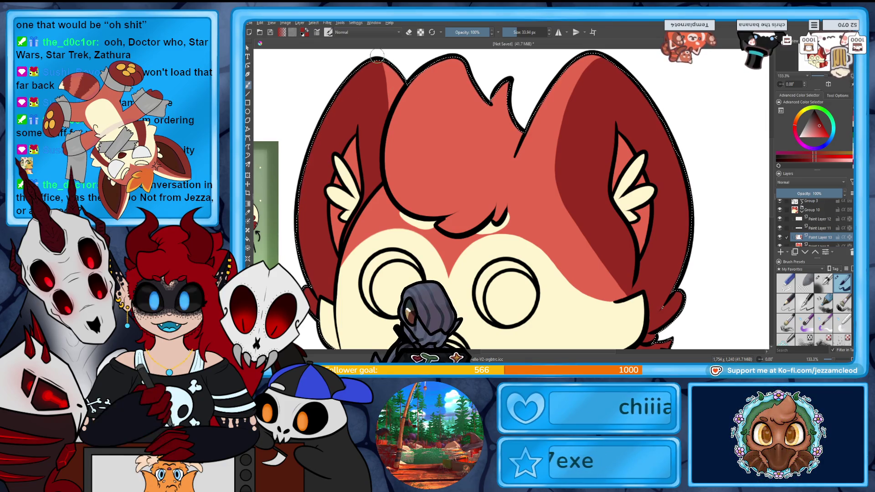
key(e)
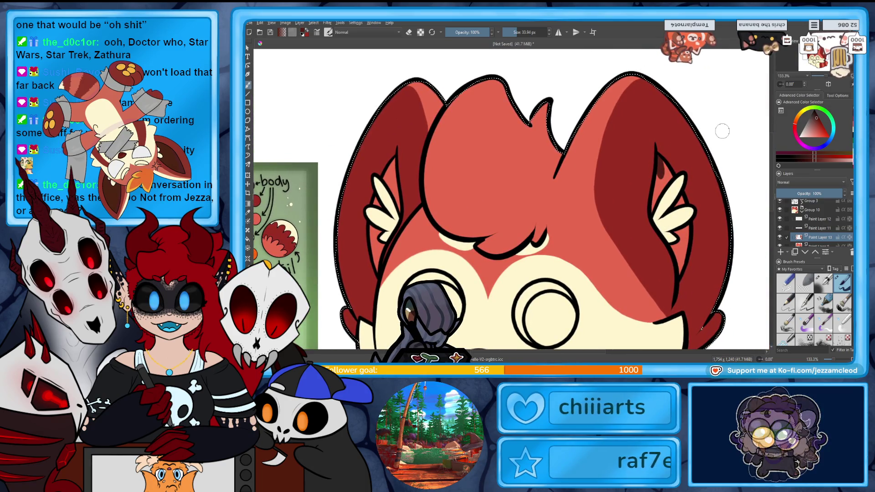
key(Insert)
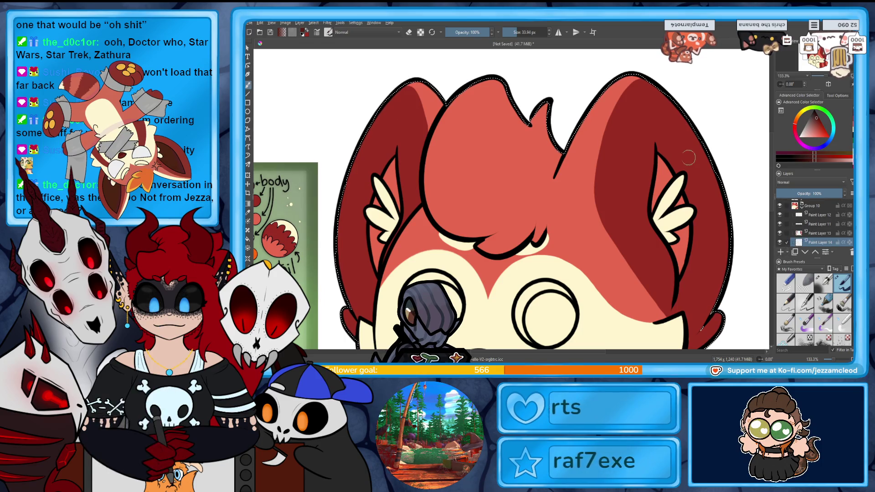
Brush dark red shading inside the right and left ears, then zoom out to 66.7%.
drag(654, 168, 646, 212)
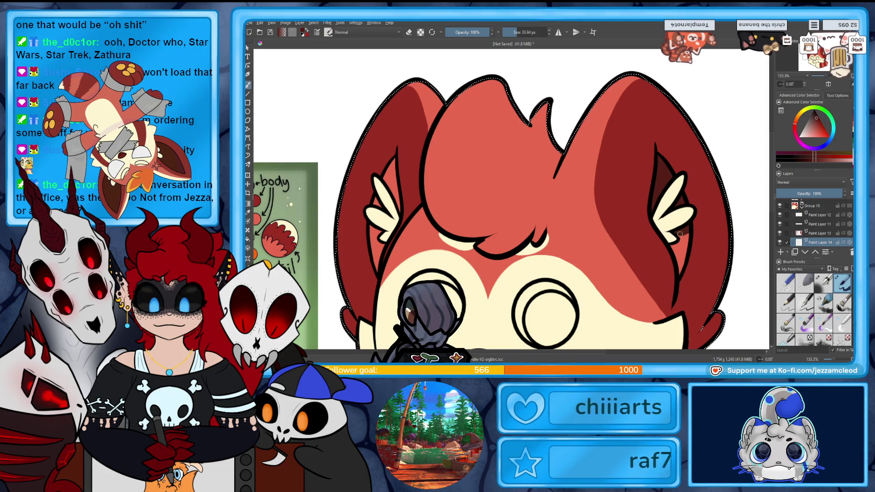
drag(681, 238, 674, 259)
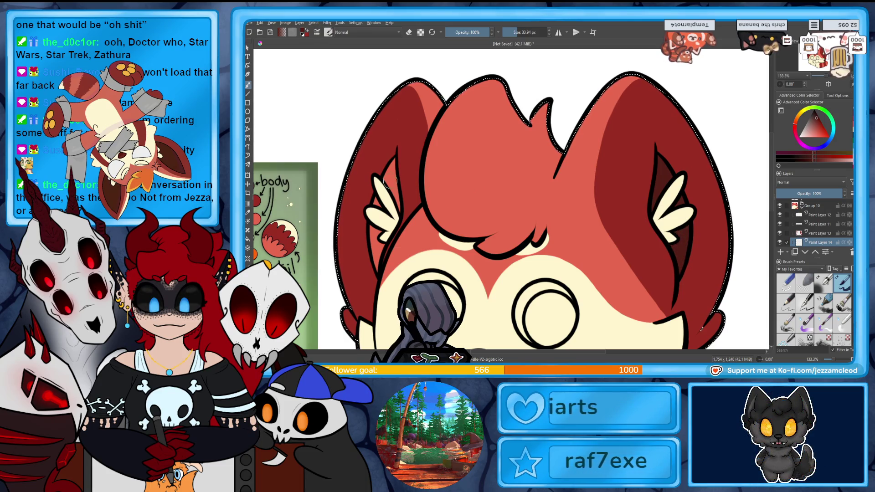
drag(395, 181, 399, 207)
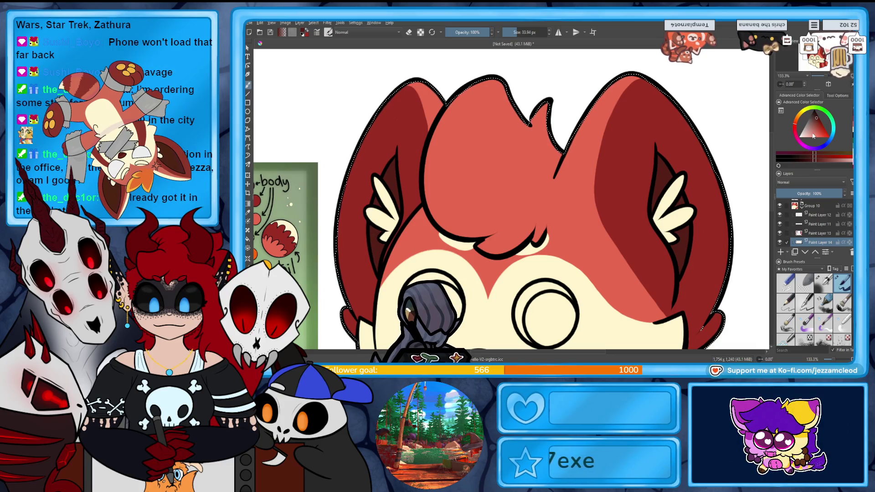
drag(702, 327, 688, 314)
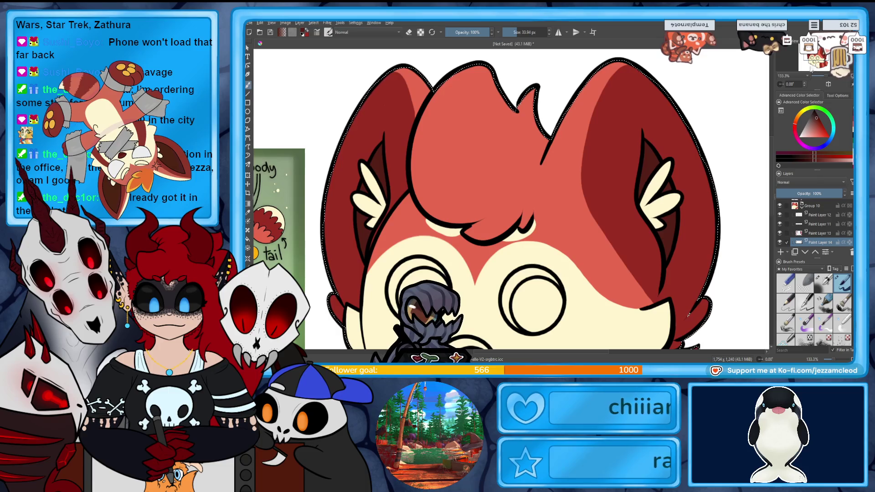
key(minus)
key(minus)
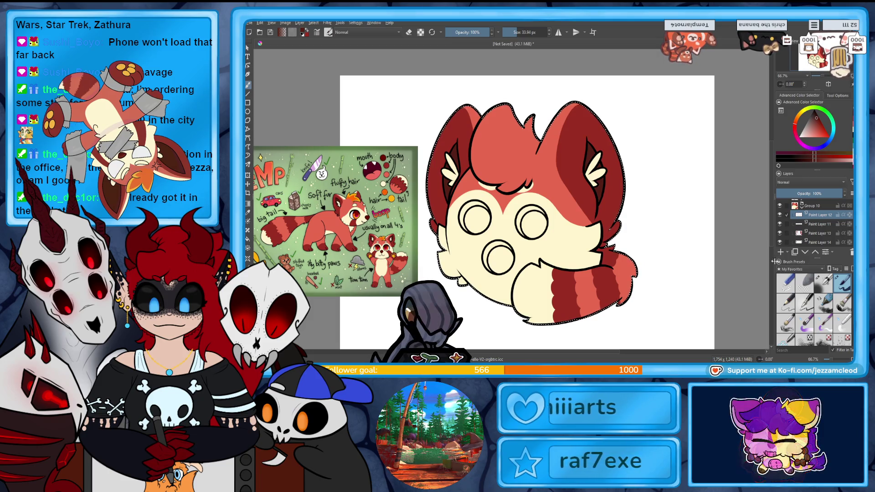
key(p)
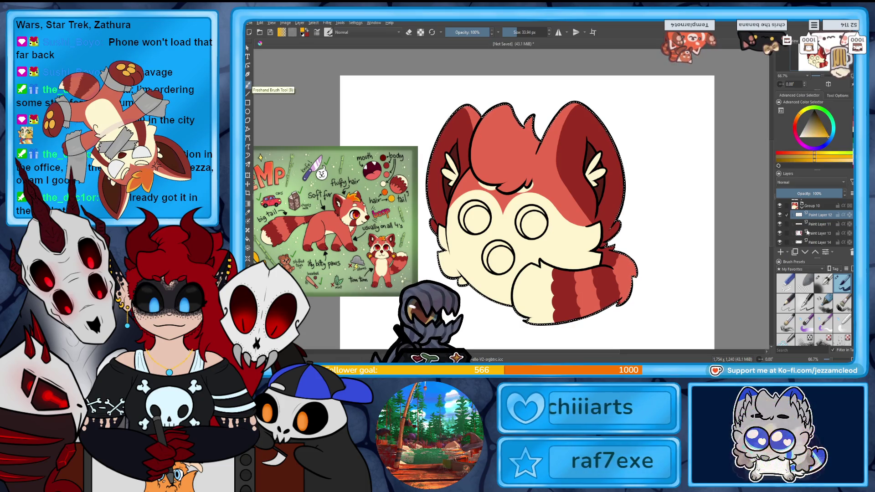
Hide and delete Paint Layer 12, then paint yellow-orange across the top of the hair tuft.
click(779, 216)
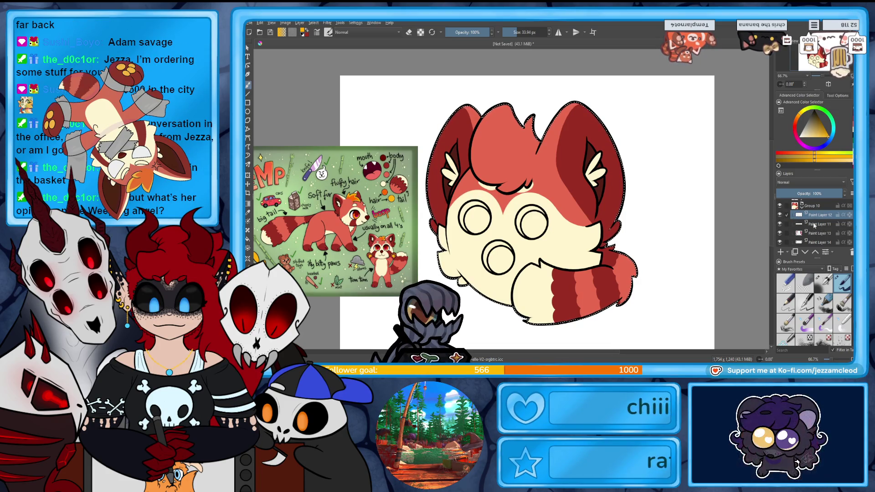
key(shift+Delete)
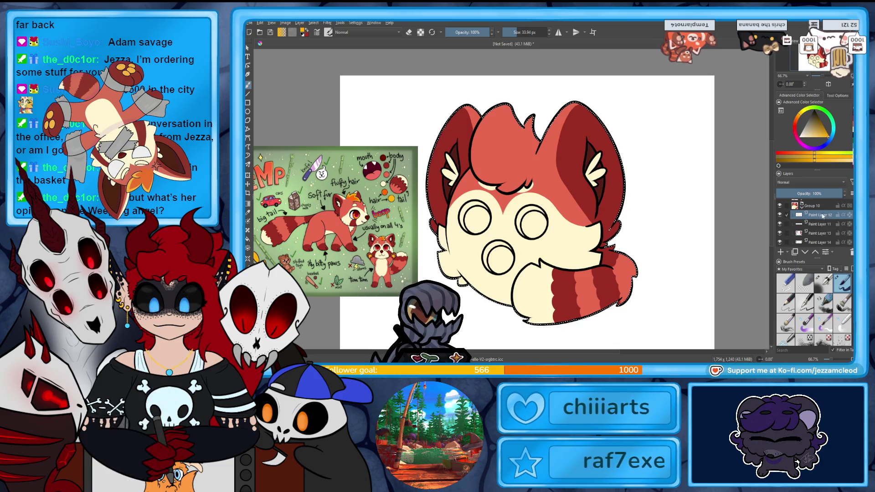
mouse_move(506, 108)
mouse_down()
mouse_move(481, 129)
mouse_move(529, 144)
mouse_up()
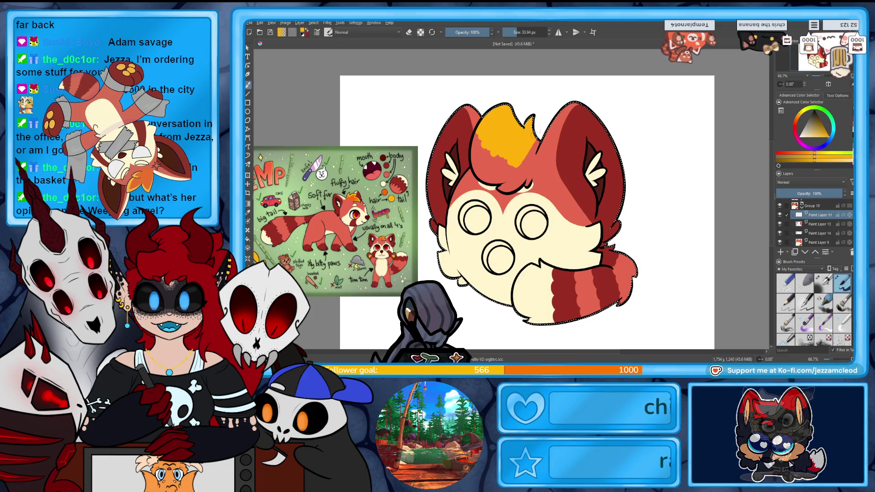
Zoom to 133.3% and try an orange line along the hair's right edge, partly undoing it.
key(plus)
key(plus)
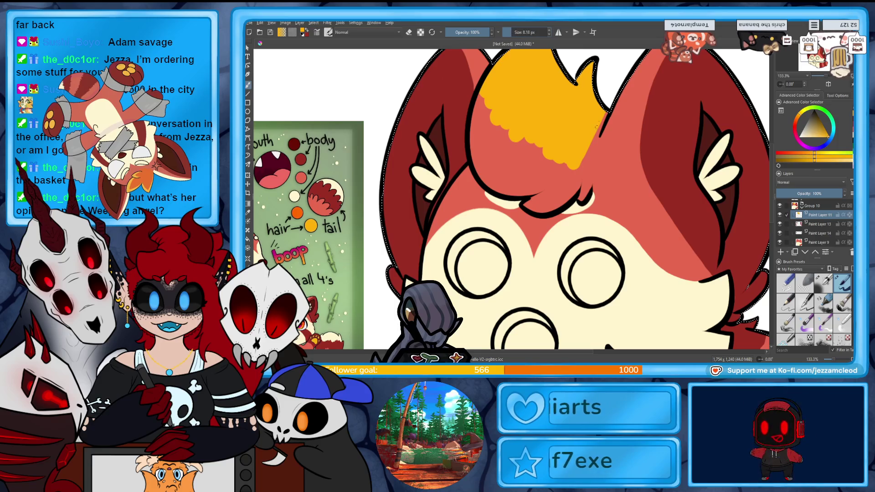
drag(596, 139, 601, 167)
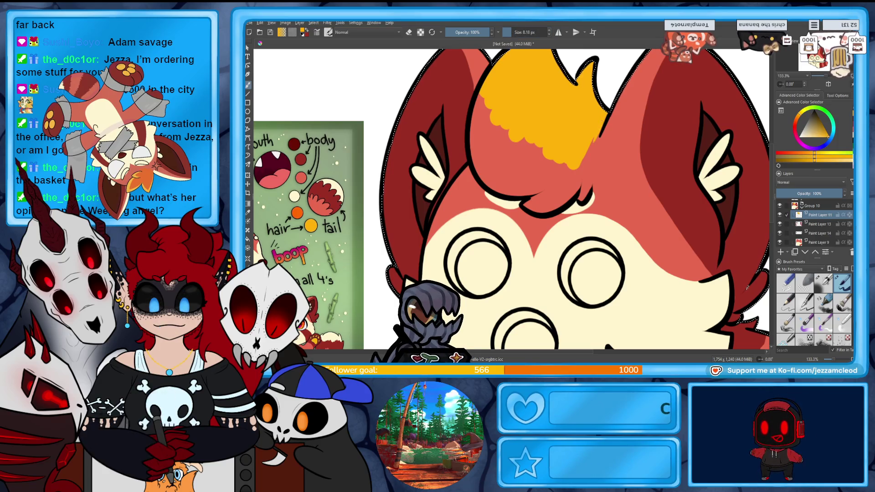
key(ctrl+z)
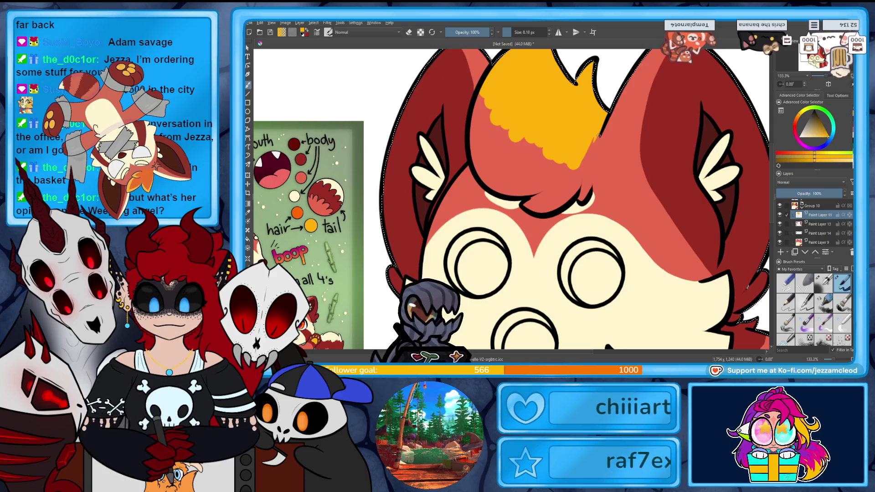
drag(593, 139, 588, 195)
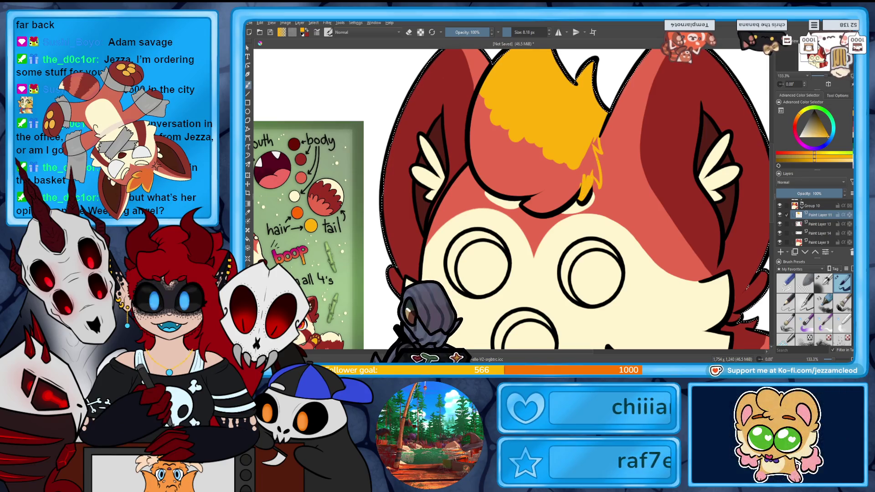
Enlarge the brush and paint yellow over the whole hair tuft, covering every red patch.
drag(511, 33, 519, 33)
drag(479, 96, 485, 178)
mouse_move(481, 117)
mouse_down()
mouse_move(497, 153)
mouse_move(549, 180)
mouse_up()
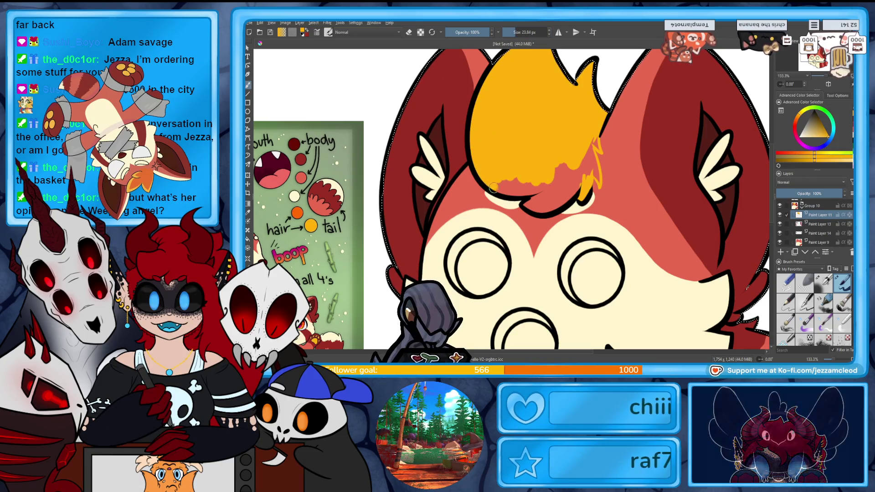
mouse_move(493, 188)
mouse_down()
mouse_move(546, 183)
mouse_move(520, 189)
mouse_up()
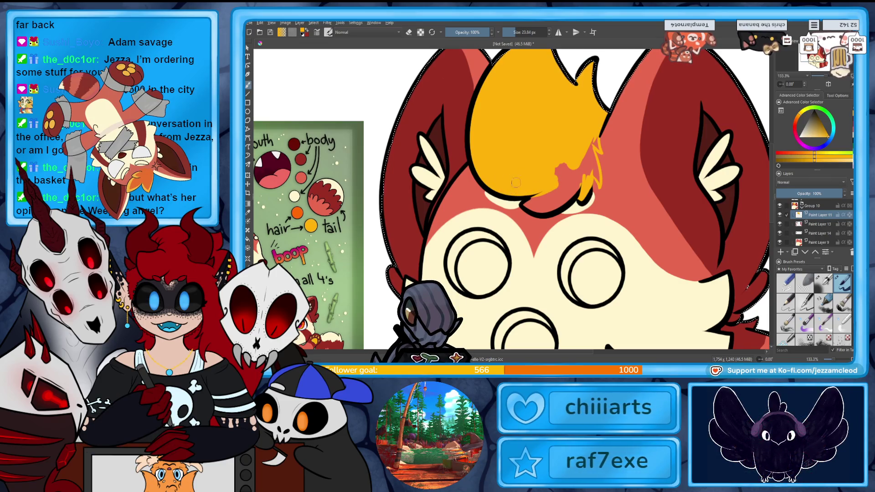
drag(569, 152, 532, 208)
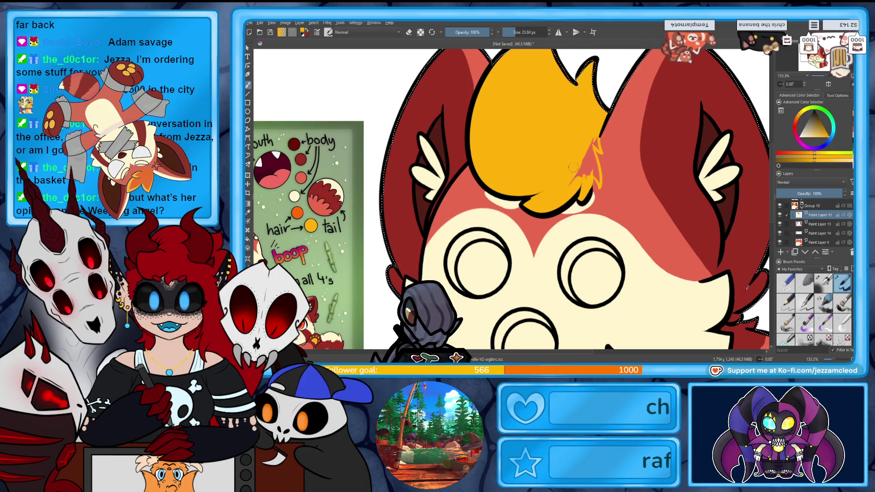
drag(573, 168, 583, 179)
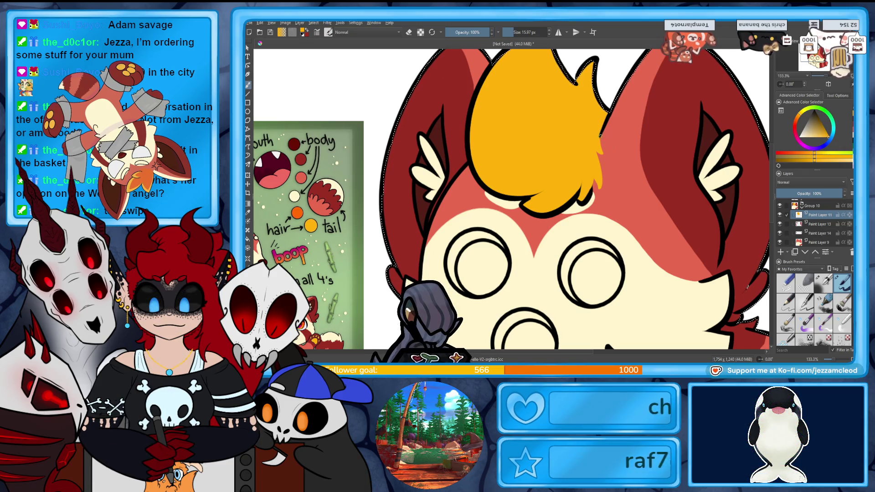
key(e)
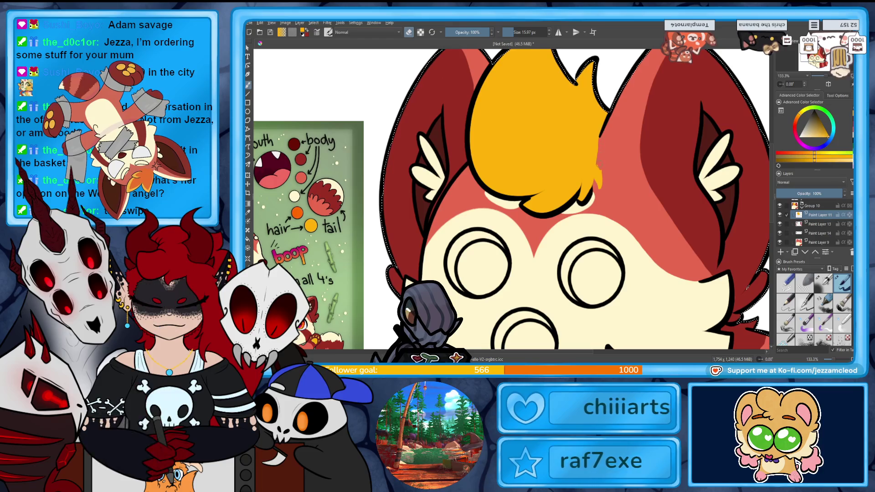
Turn eraser off, set the brush size to 10 px, and add short orange strokes at the hair edge.
drag(523, 33, 509, 33)
key(e)
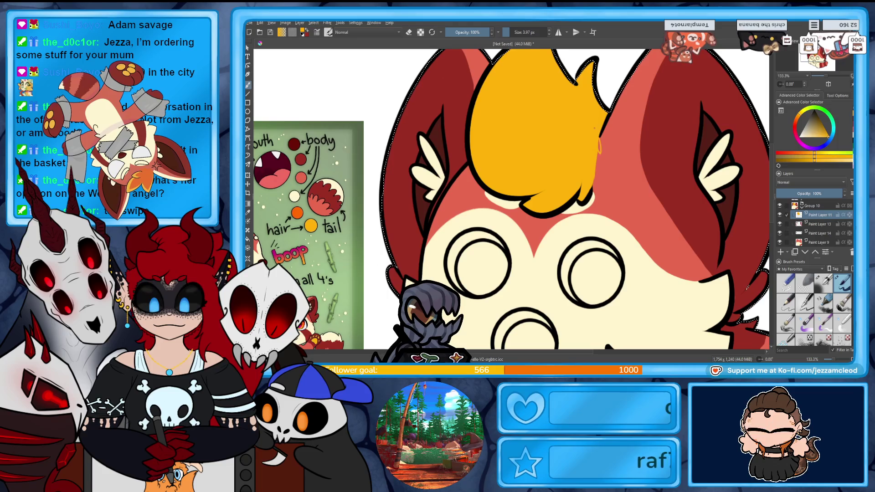
click(527, 31)
text(0)
key(Return)
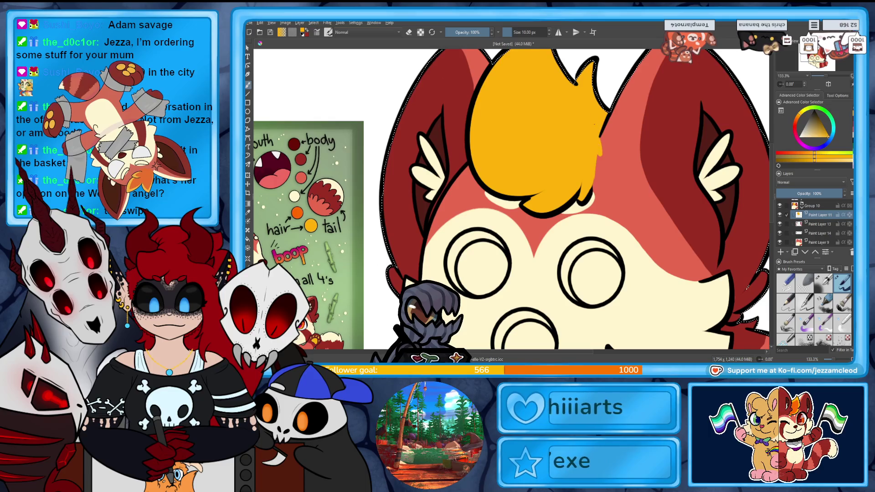
drag(594, 152, 599, 157)
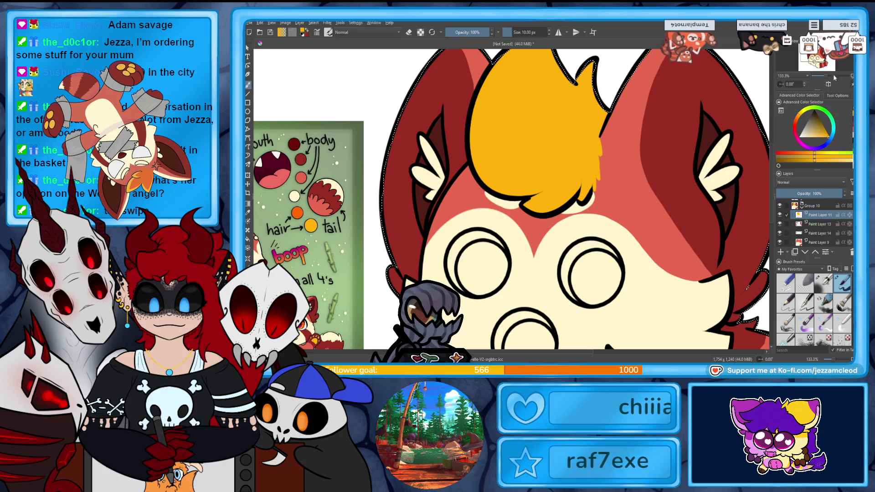
scroll(746, 287, down, 1)
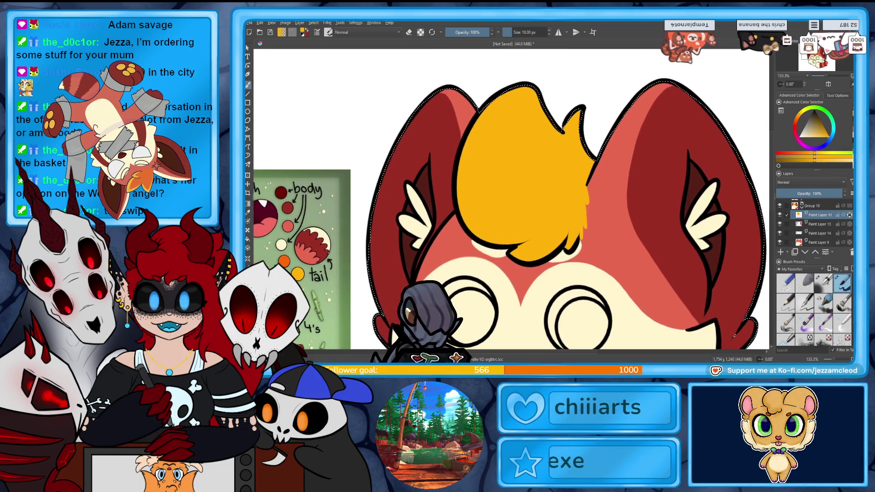
Sample orange from the reference sheet and repaint the yellow hair tuft solid orange.
ctrl+click(288, 227)
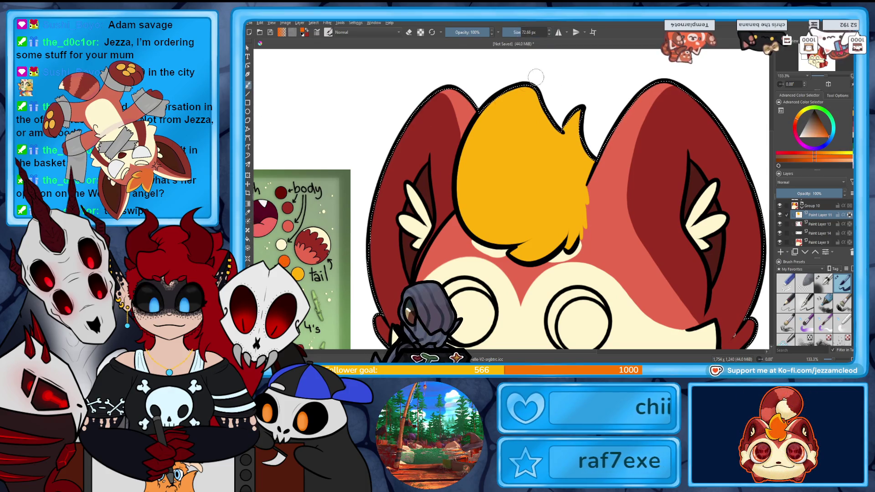
mouse_move(479, 136)
mouse_down()
mouse_move(501, 150)
mouse_move(531, 241)
mouse_move(574, 214)
mouse_move(565, 233)
mouse_move(531, 248)
mouse_move(479, 214)
mouse_move(469, 155)
mouse_move(510, 132)
mouse_move(585, 116)
mouse_up()
key(ctrl+z)
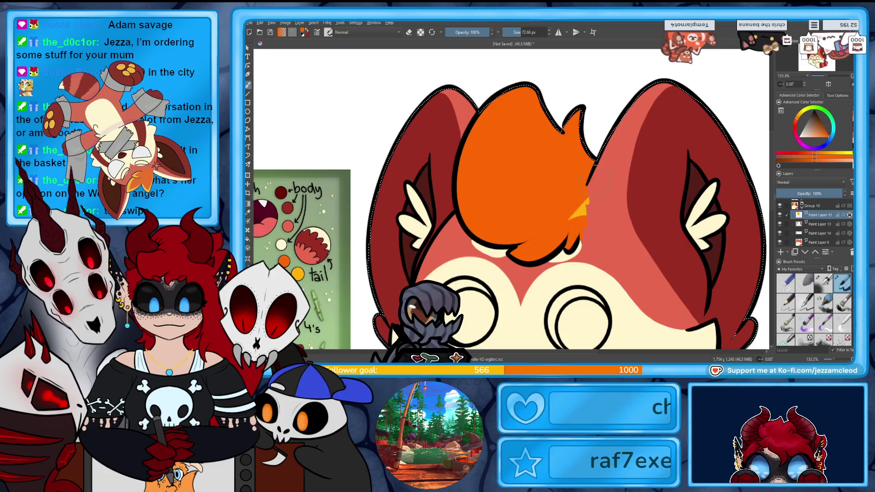
drag(588, 182, 625, 187)
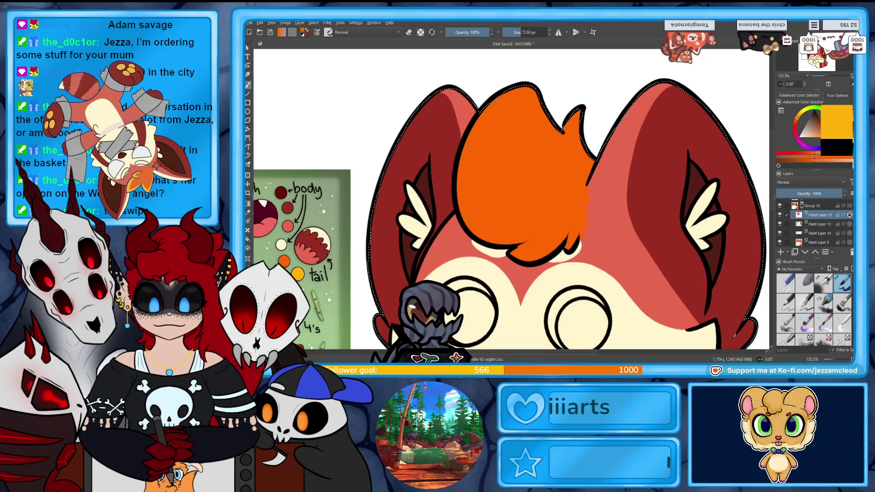
Switch the colour to yellow and reduce the brush size for highlights.
click(820, 112)
click(518, 31)
double_click(525, 32)
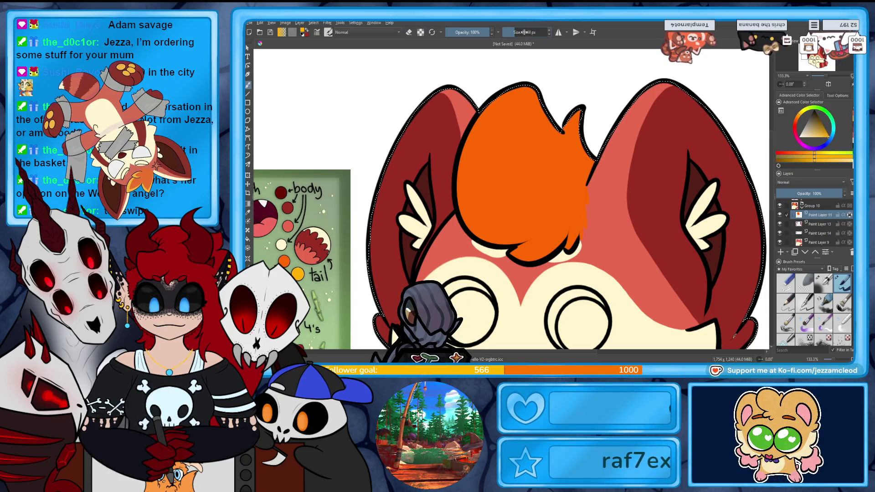
key(BackSpace)
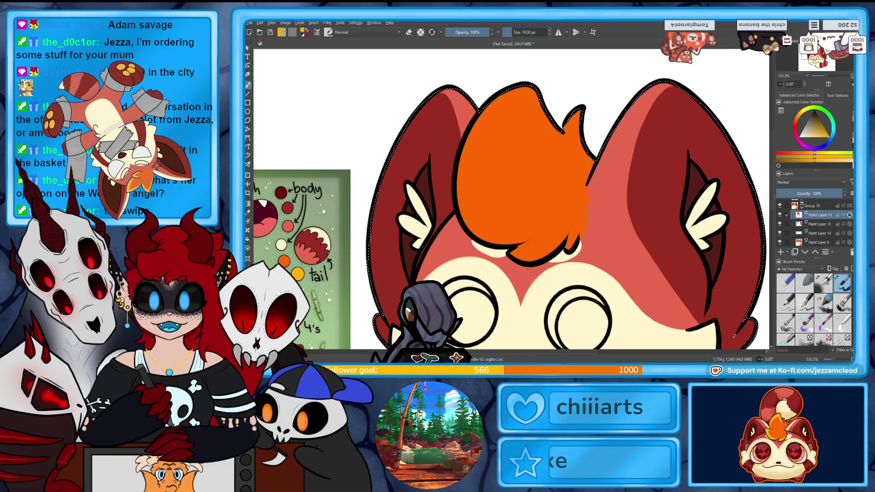
Paint yellow highlights inside the hair spike and along the tuft's upper-left and top edges.
drag(576, 114, 592, 159)
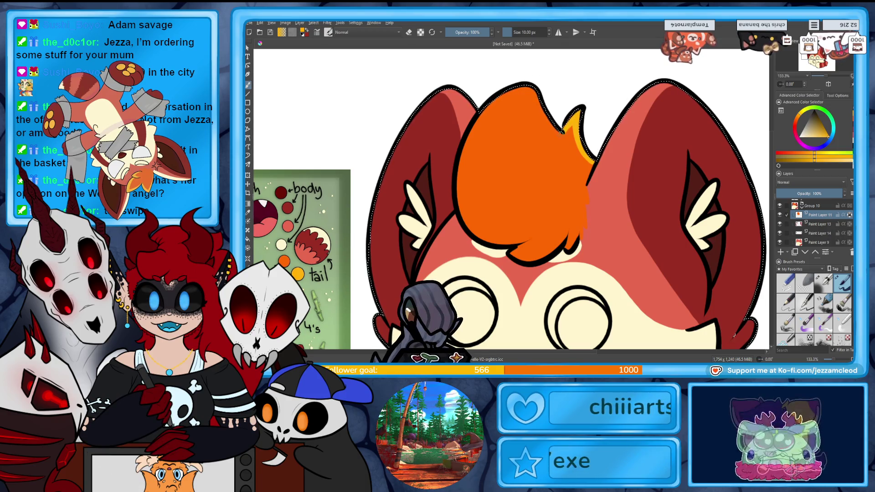
drag(528, 89, 537, 106)
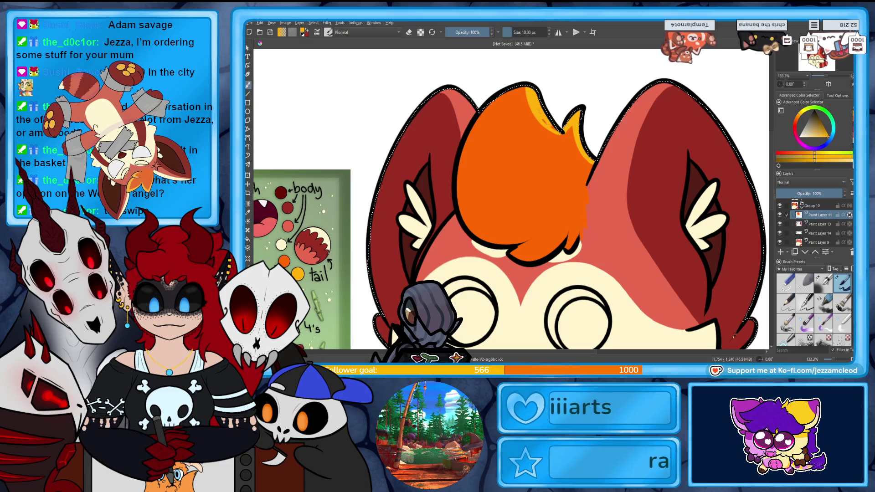
drag(530, 97, 527, 240)
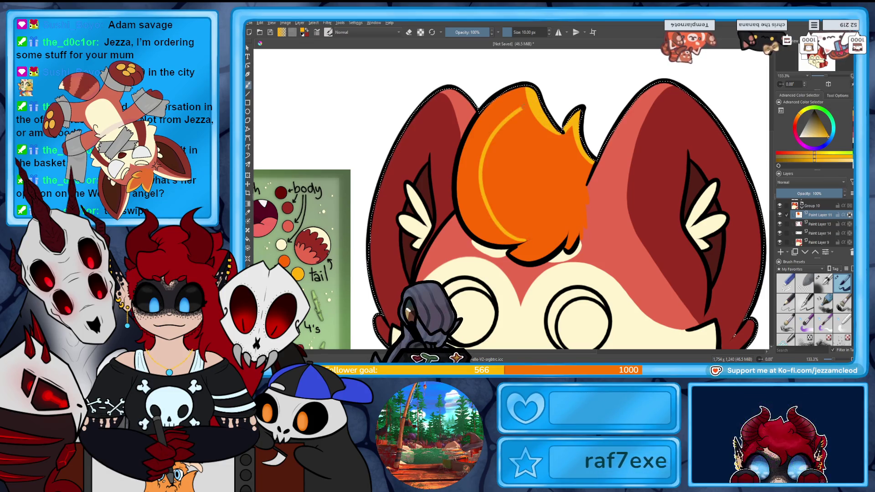
drag(474, 208, 526, 242)
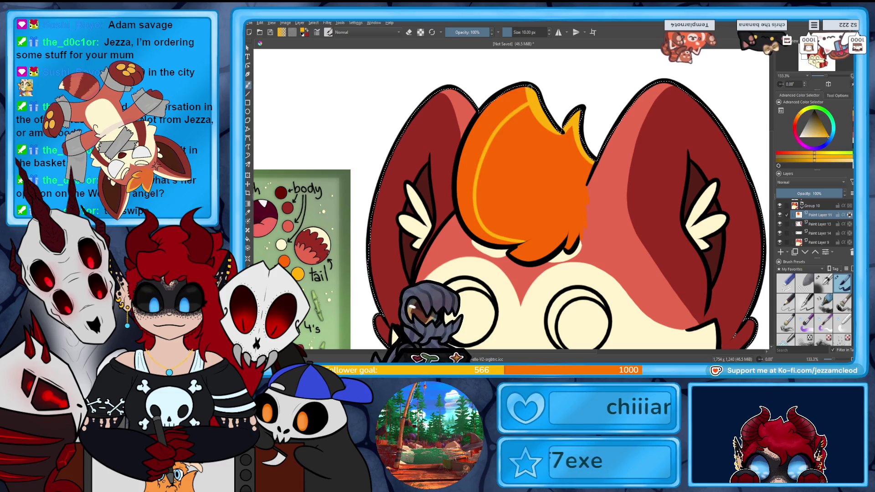
key(ctrl+z)
key(ctrl+shift+z)
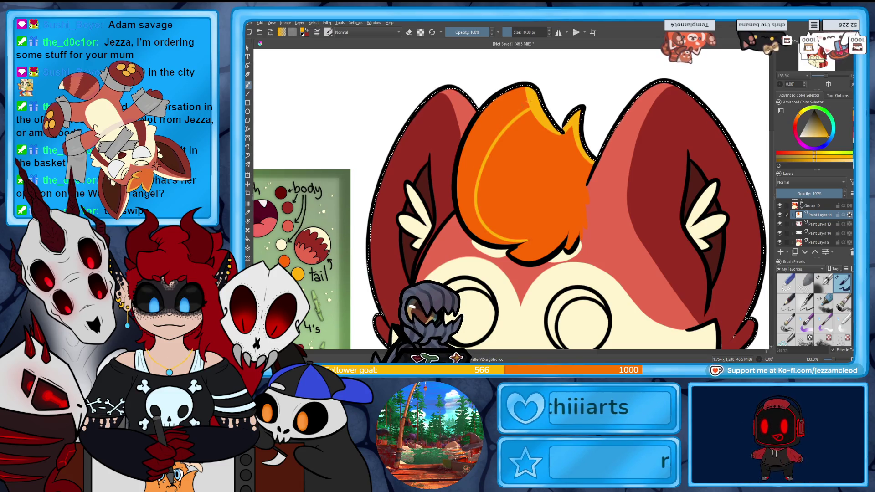
drag(487, 114, 533, 93)
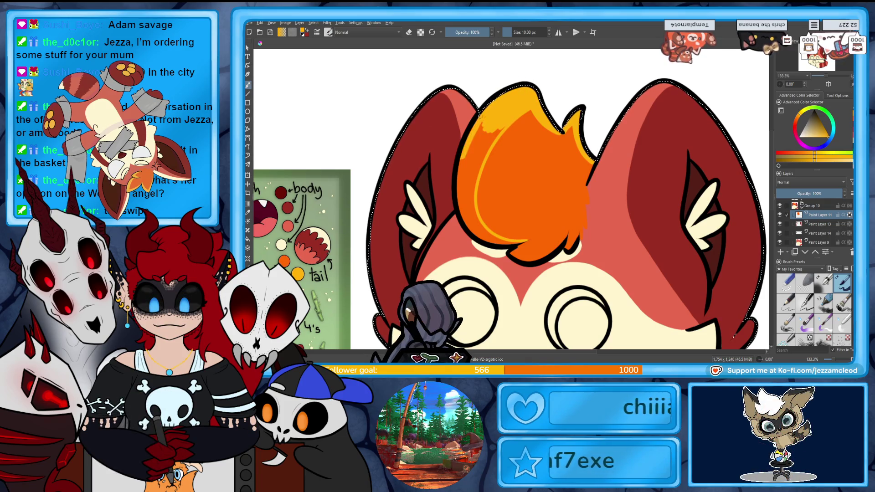
Extend highlights down the hair's left and lower edges, stroke the right ear's edge, and pan toward the face.
mouse_move(465, 154)
mouse_down()
mouse_move(460, 185)
mouse_move(469, 182)
mouse_up()
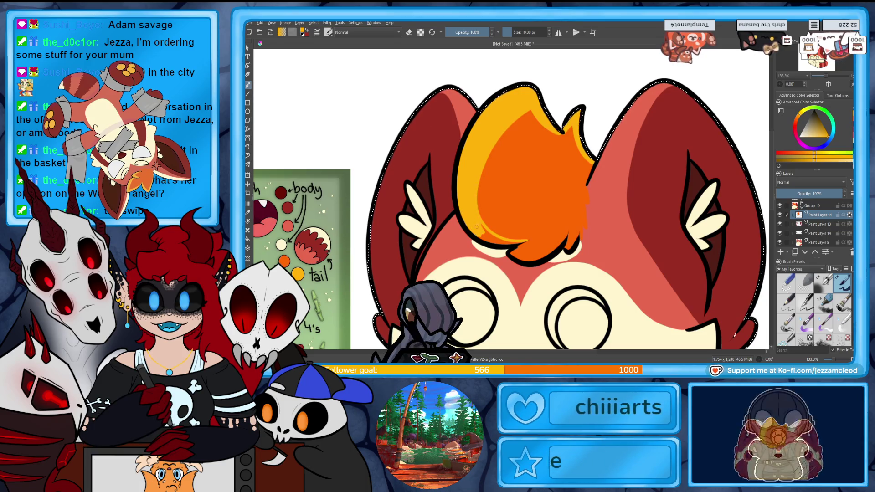
drag(479, 238, 511, 244)
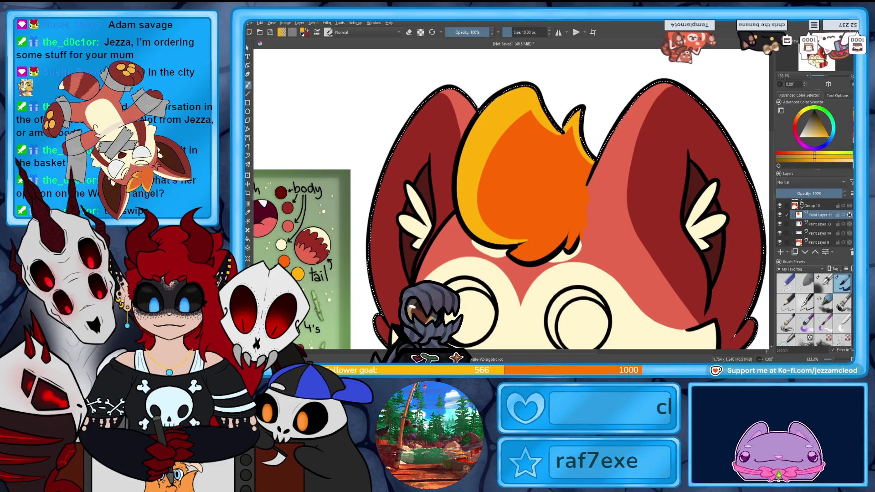
mouse_move(510, 241)
mouse_down()
mouse_move(543, 250)
mouse_move(531, 256)
mouse_up()
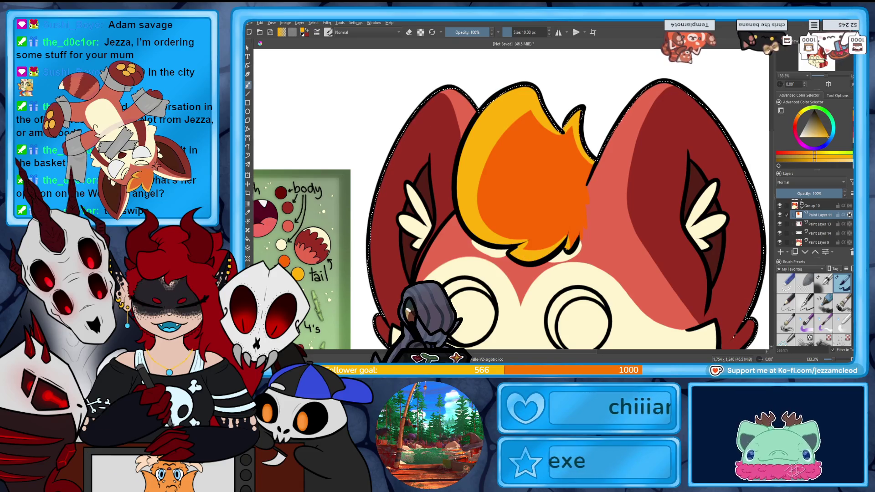
drag(751, 178, 760, 225)
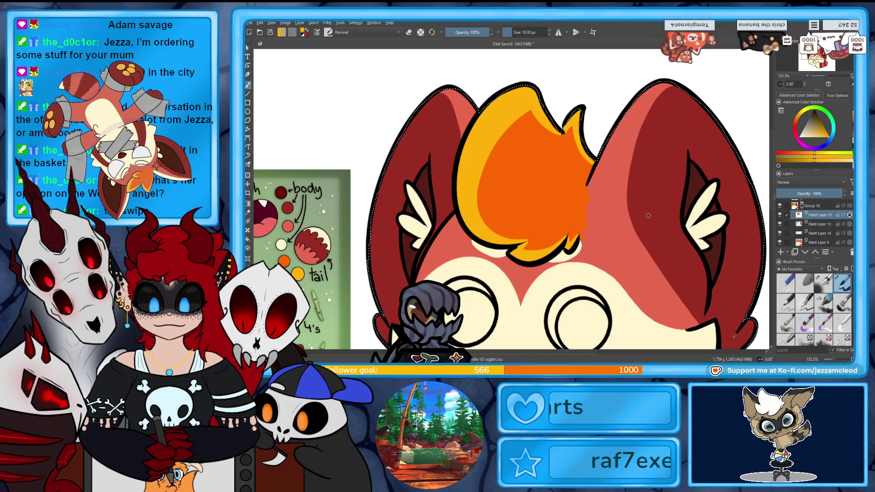
drag(649, 216, 762, 61)
mouse_move(592, 196)
mouse_down()
mouse_move(540, 196)
mouse_move(554, 168)
mouse_move(508, 189)
mouse_up()
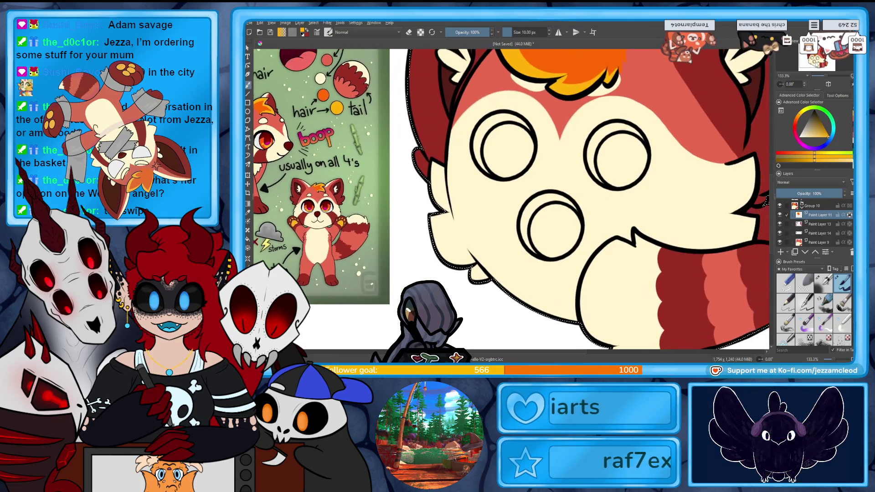
On a new paint layer, draw a dark red marking across the left cheek.
click(780, 252)
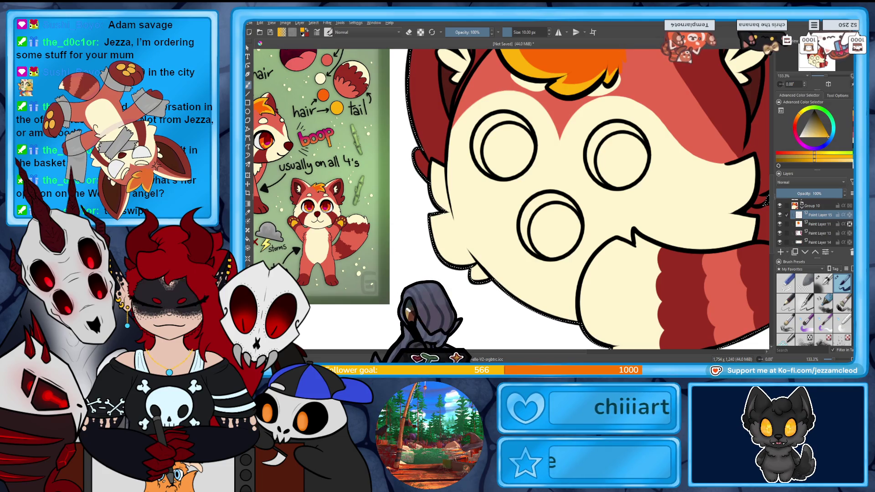
click(819, 125)
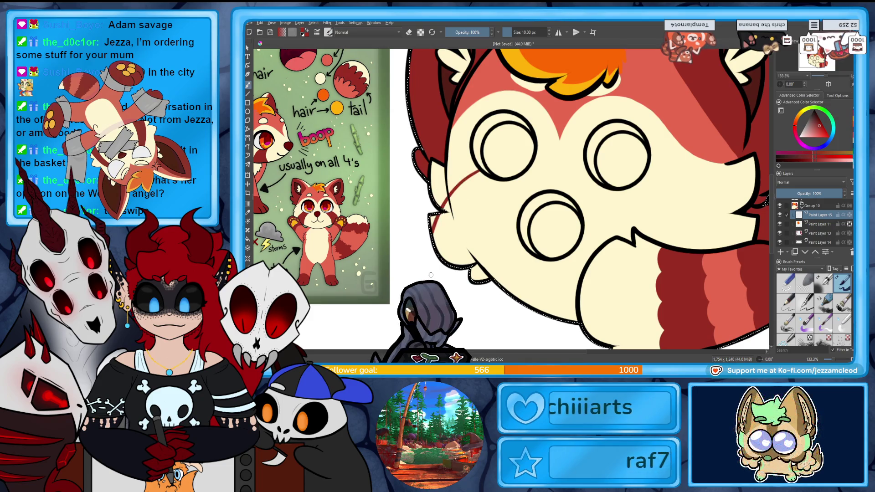
mouse_move(451, 191)
mouse_down()
mouse_move(479, 170)
mouse_move(469, 256)
mouse_move(476, 273)
mouse_move(445, 245)
mouse_move(445, 214)
mouse_move(482, 175)
mouse_up()
key(ctrl+z)
mouse_move(453, 217)
mouse_down()
mouse_move(474, 187)
mouse_move(487, 200)
mouse_up()
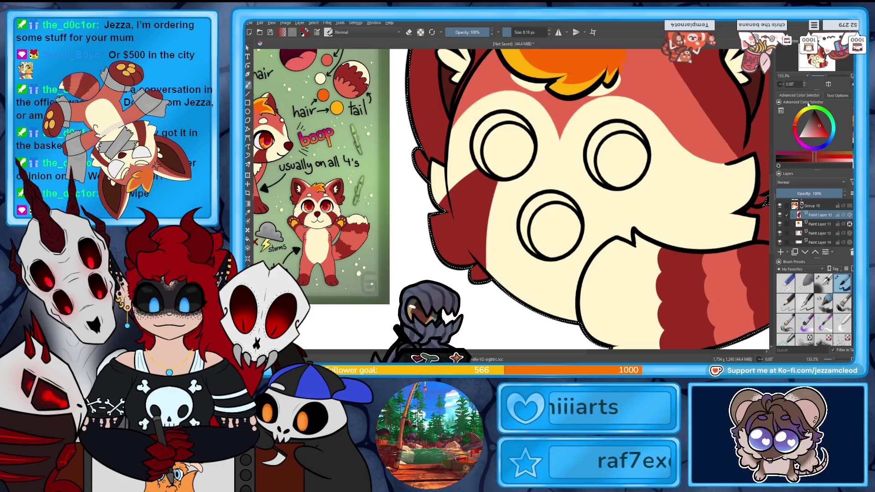
With a 14.64 px brush, paint dark red lines and streaks under the right eye, then switch to eraser.
scroll(485, 211, up, 1)
drag(651, 172, 597, 159)
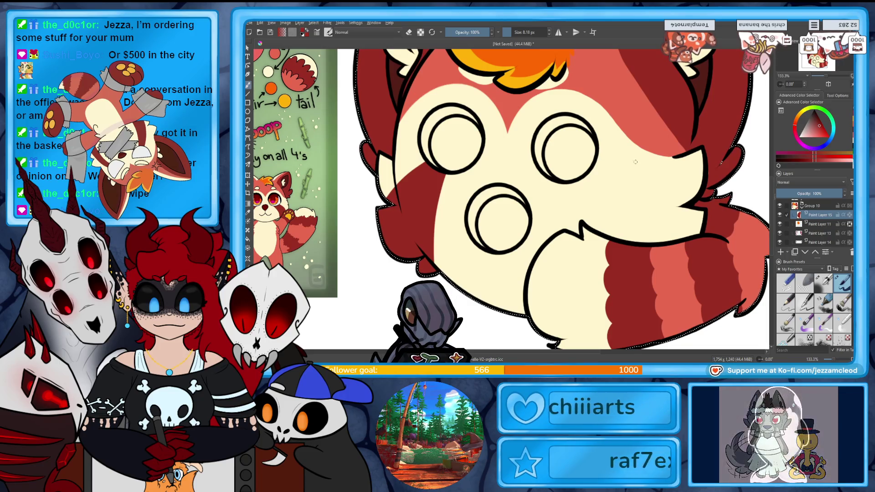
drag(639, 178, 578, 171)
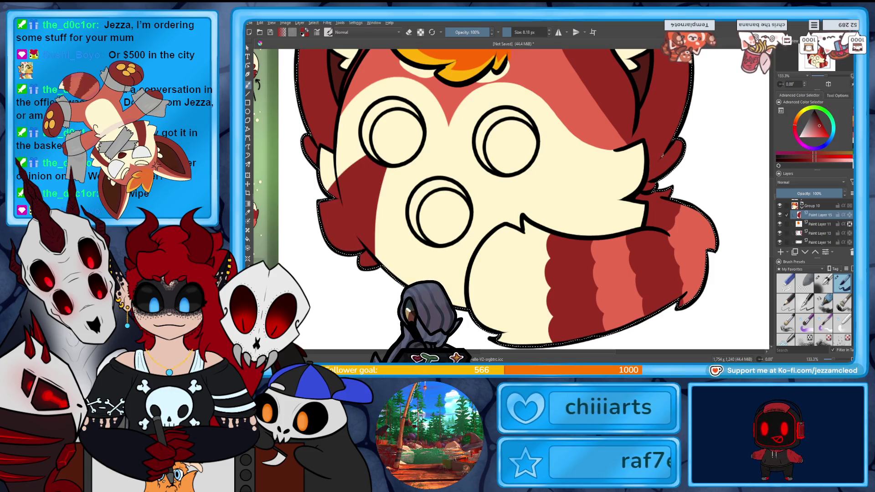
drag(512, 35, 516, 34)
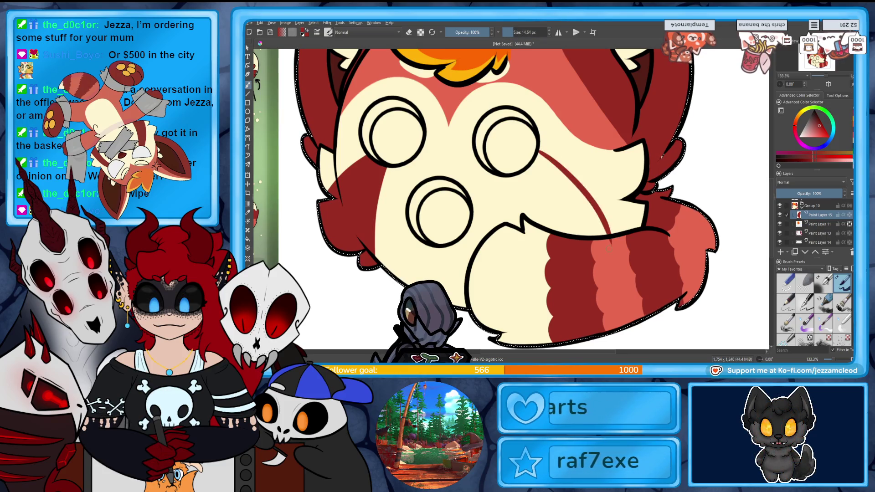
drag(514, 176, 523, 215)
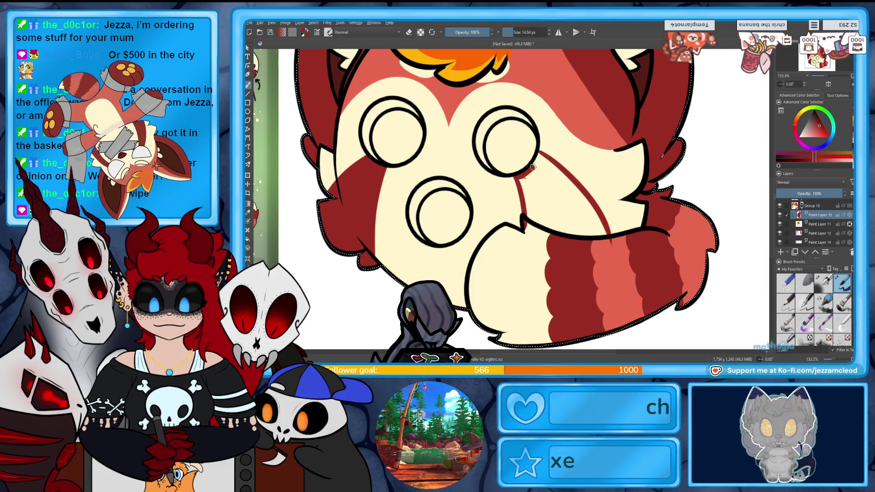
drag(521, 178, 527, 171)
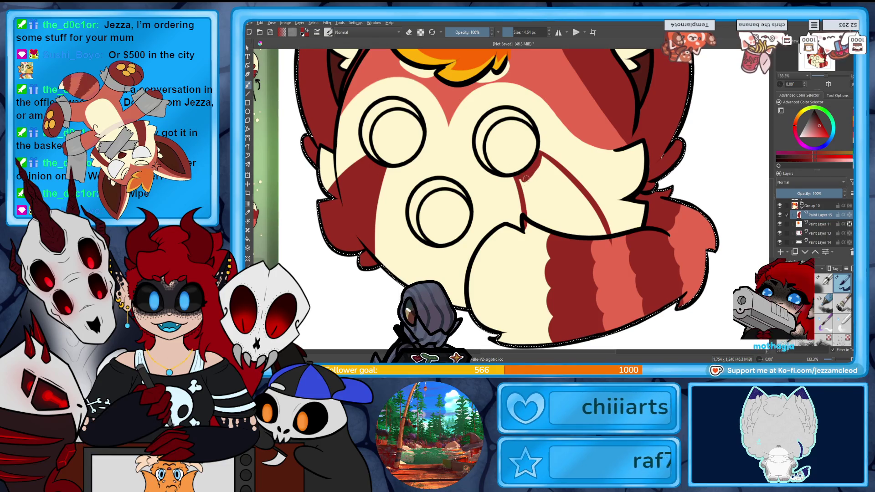
key(e)
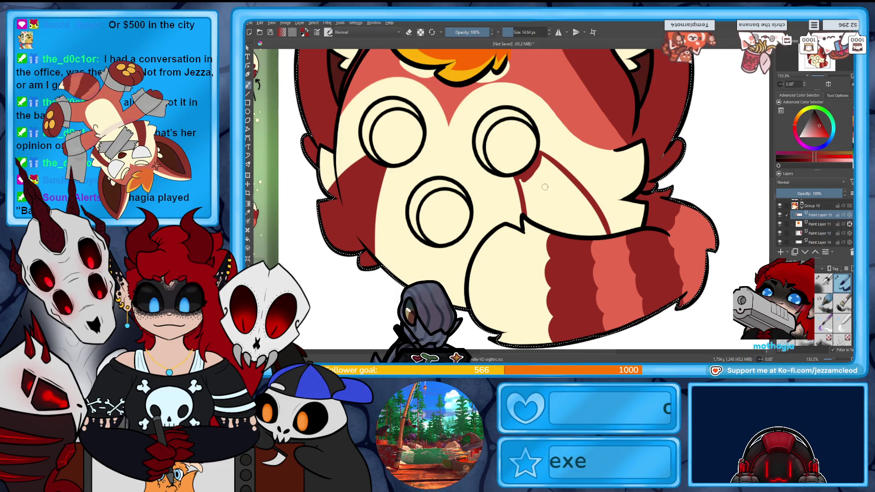
mouse_move(534, 205)
mouse_down()
mouse_move(540, 182)
mouse_move(538, 222)
mouse_move(540, 215)
mouse_up()
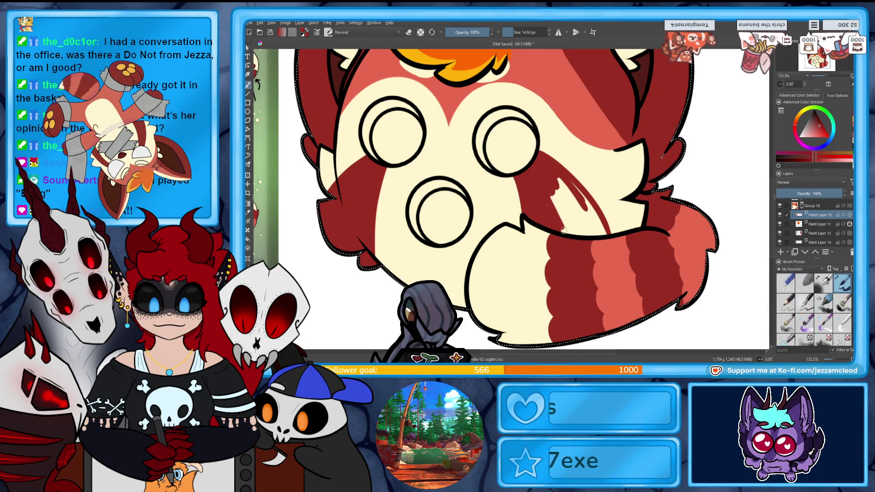
drag(557, 183, 580, 212)
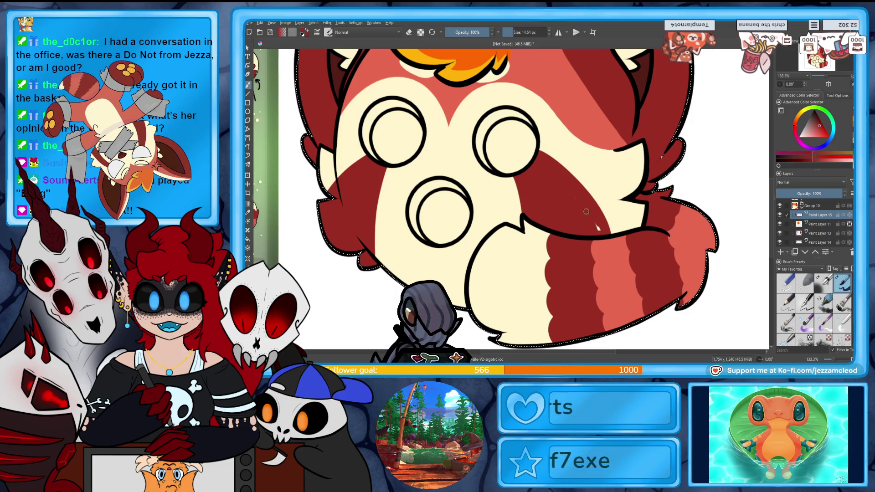
key(e)
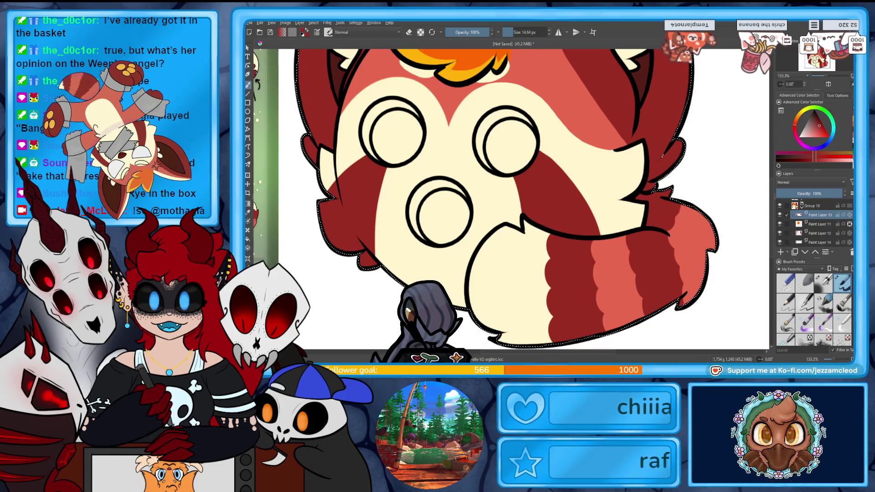
drag(592, 182, 665, 223)
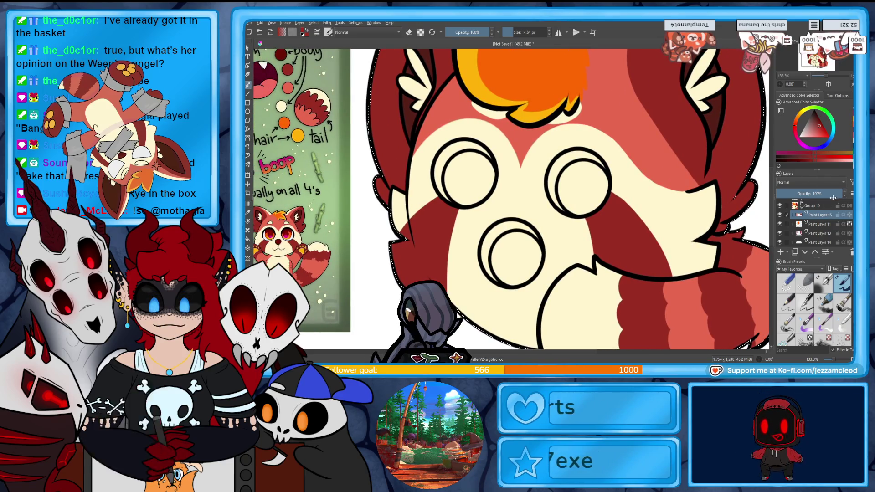
On a new paint layer, shade the rims of both eyes and the nose in cream.
click(780, 252)
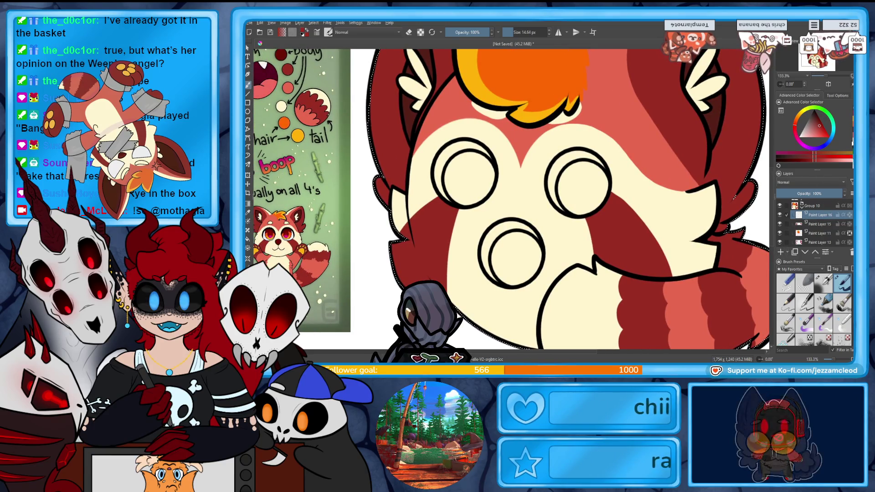
click(822, 127)
click(805, 136)
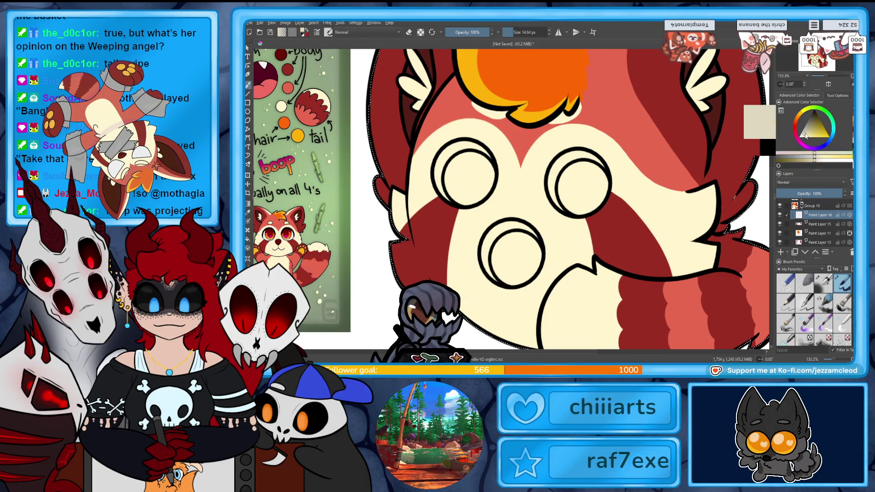
mouse_move(555, 166)
mouse_down()
mouse_move(576, 155)
mouse_move(563, 156)
mouse_move(561, 209)
mouse_up()
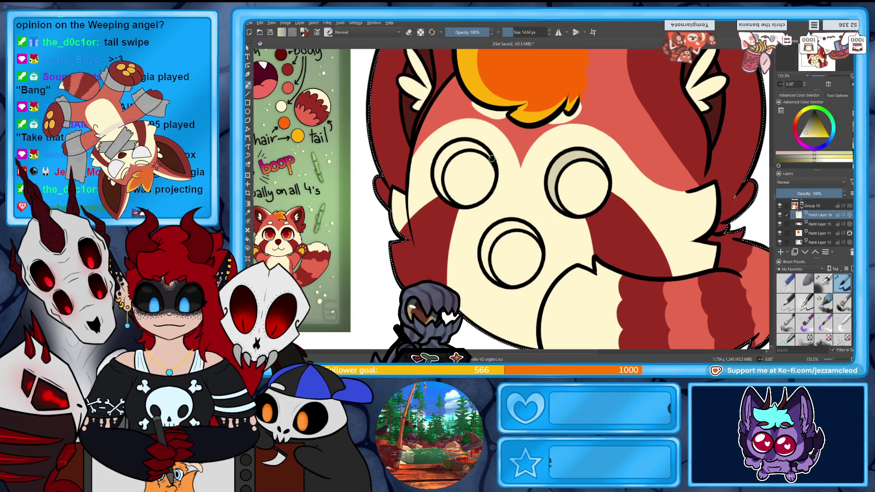
mouse_move(462, 142)
mouse_down()
mouse_move(444, 148)
mouse_move(434, 170)
mouse_up()
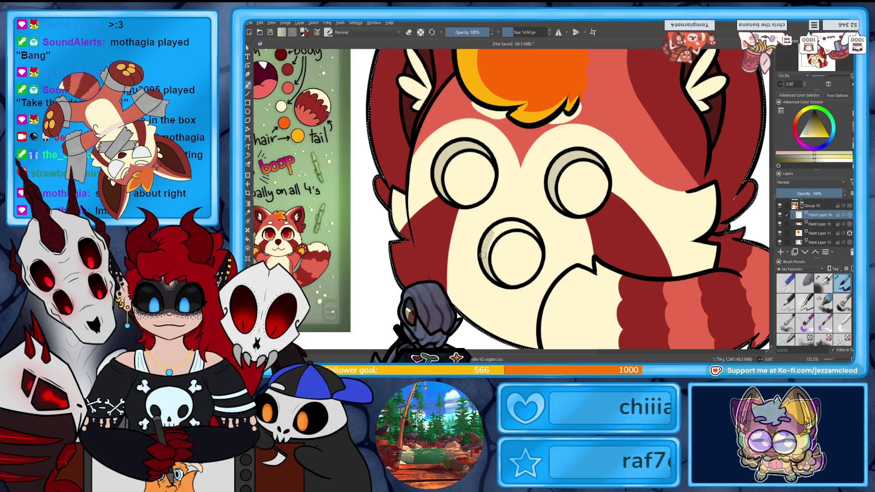
drag(492, 262, 503, 224)
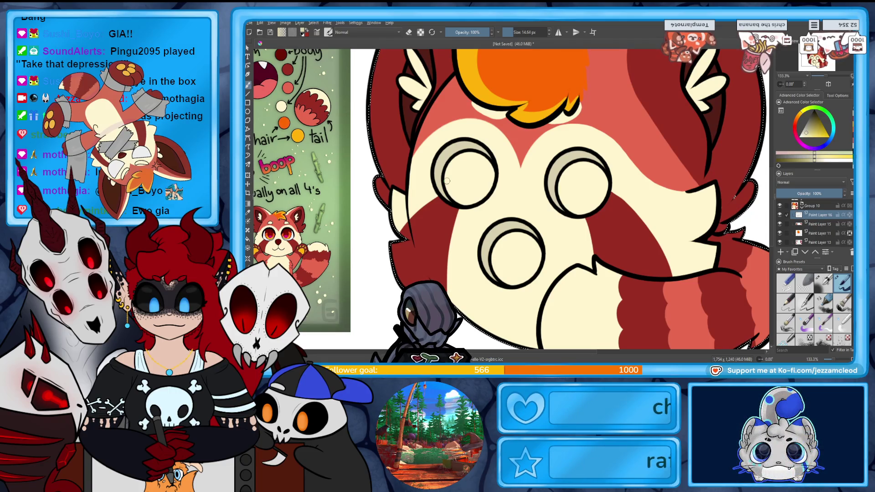
Pick a dark colour and paint the centres of both eyes and the nose.
ctrl+click(446, 181)
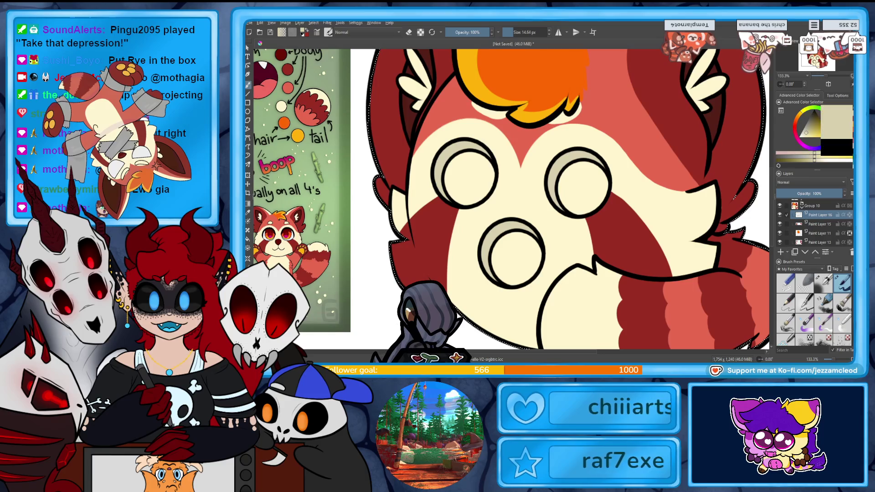
click(811, 117)
click(812, 117)
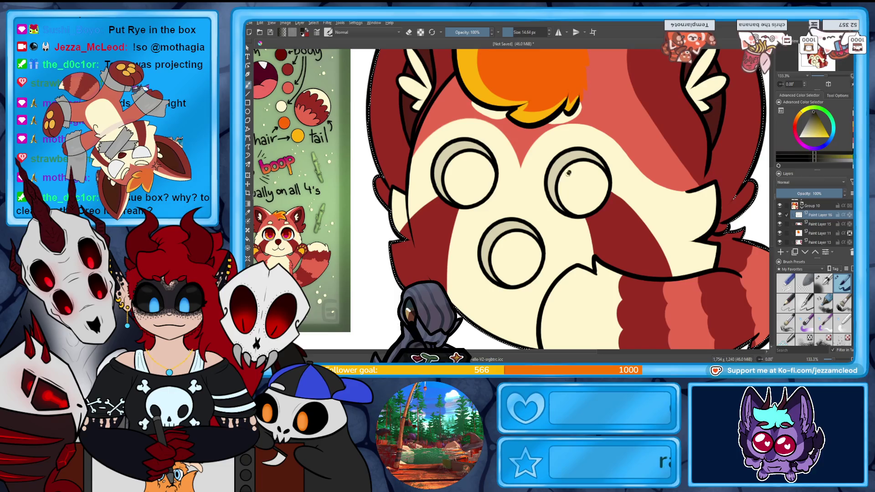
mouse_move(563, 173)
mouse_down()
mouse_move(574, 192)
mouse_move(587, 185)
mouse_move(590, 195)
mouse_move(592, 175)
mouse_move(595, 181)
mouse_move(569, 205)
mouse_up()
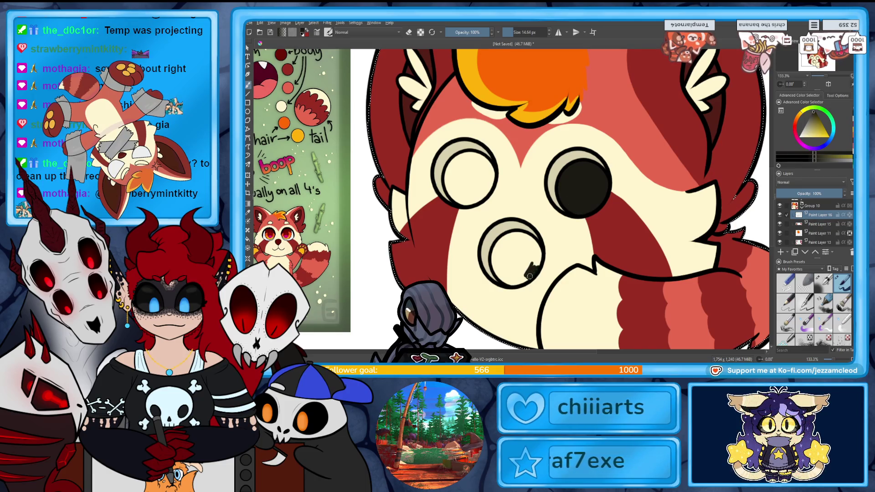
mouse_move(524, 255)
mouse_down()
mouse_move(507, 238)
mouse_move(493, 263)
mouse_move(525, 278)
mouse_up()
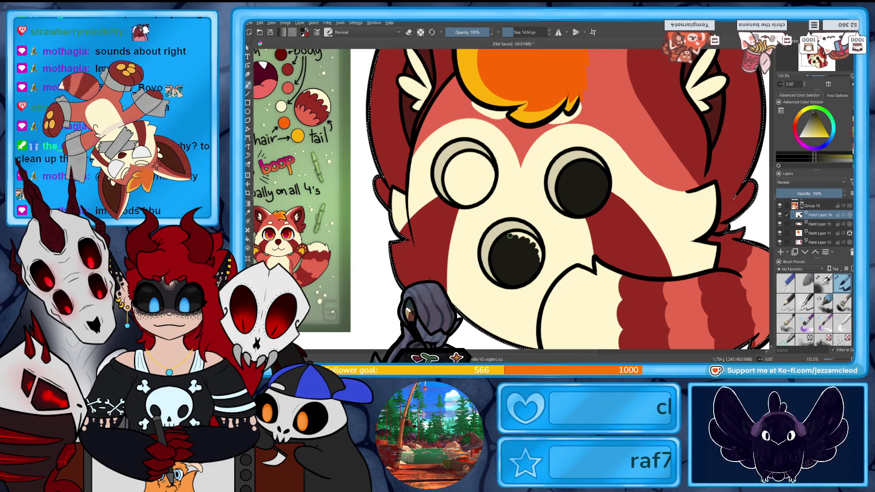
drag(518, 236, 535, 265)
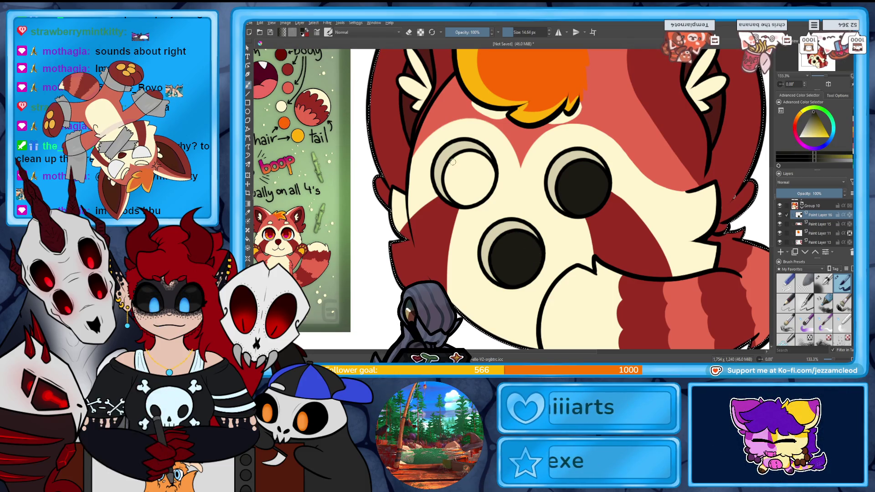
drag(453, 161, 459, 175)
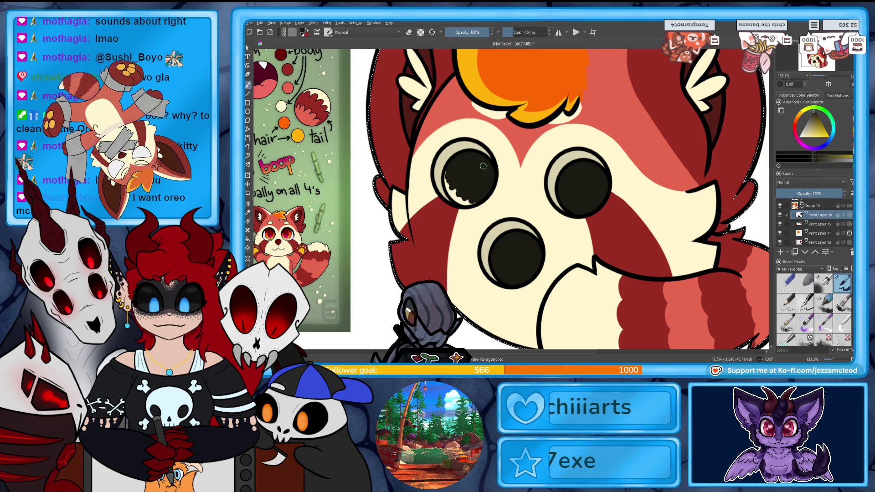
drag(448, 192, 454, 191)
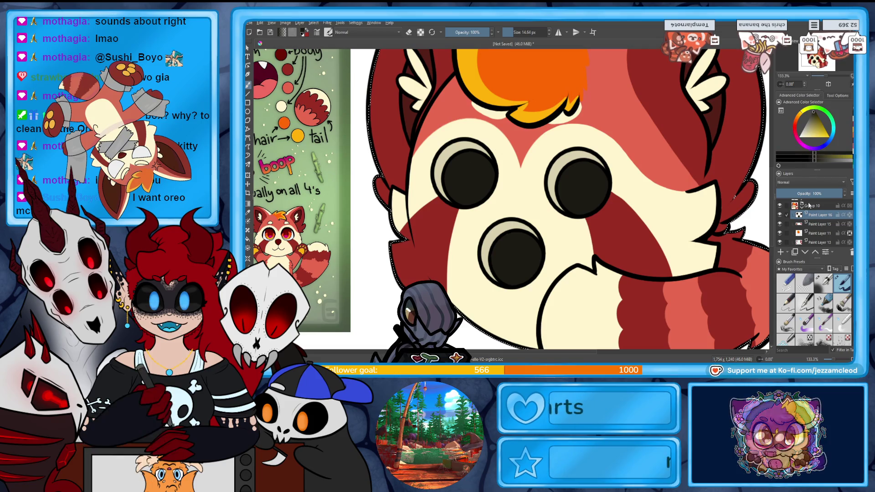
Choose a slightly different dark colour and use the Fill tool to darken the nose and eyes.
click(813, 118)
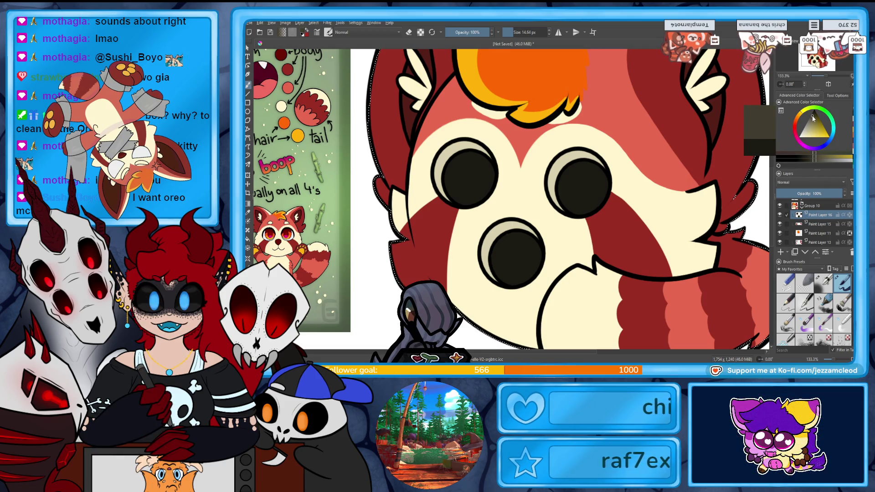
click(249, 239)
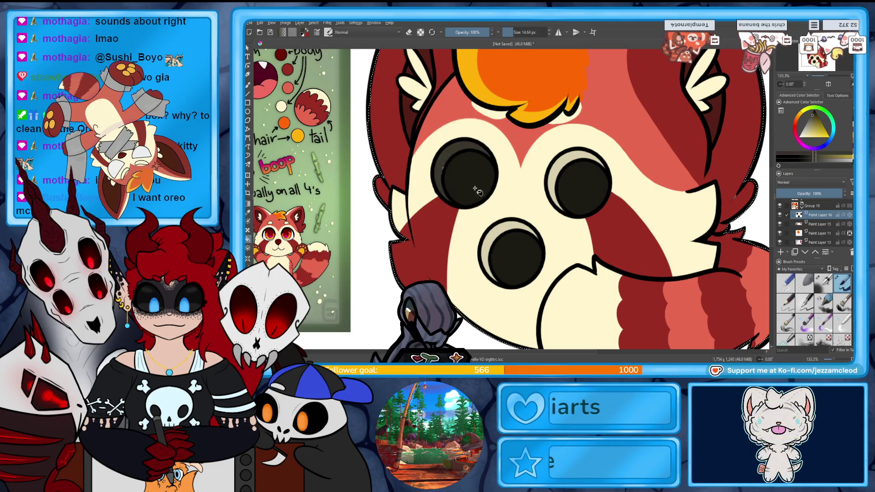
click(513, 255)
click(580, 183)
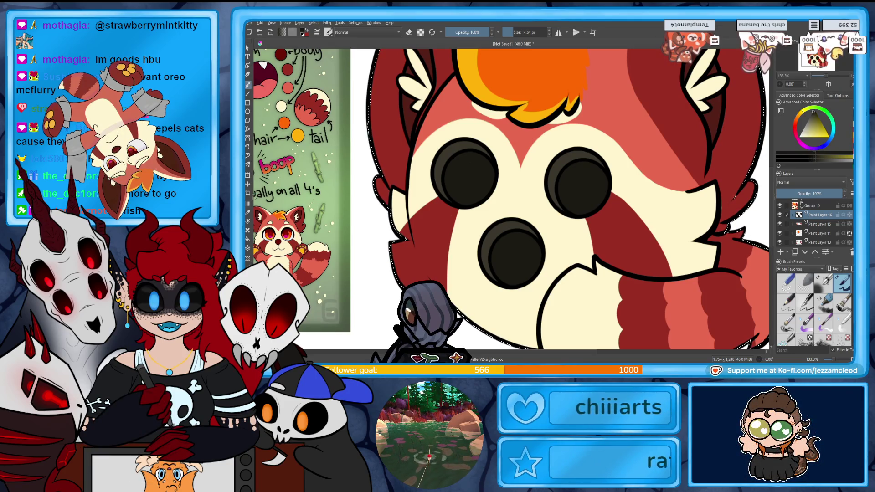
Zoom out to 66.7% and nudge the view to show the whole red panda icon.
key(minus)
key(minus)
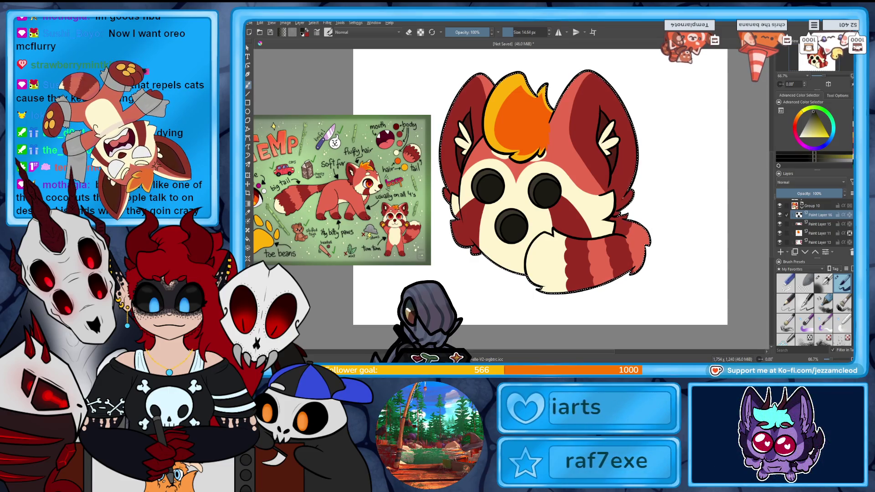
mouse_move(540, 187)
mouse_down()
mouse_move(558, 187)
mouse_move(515, 182)
mouse_move(536, 191)
mouse_up()
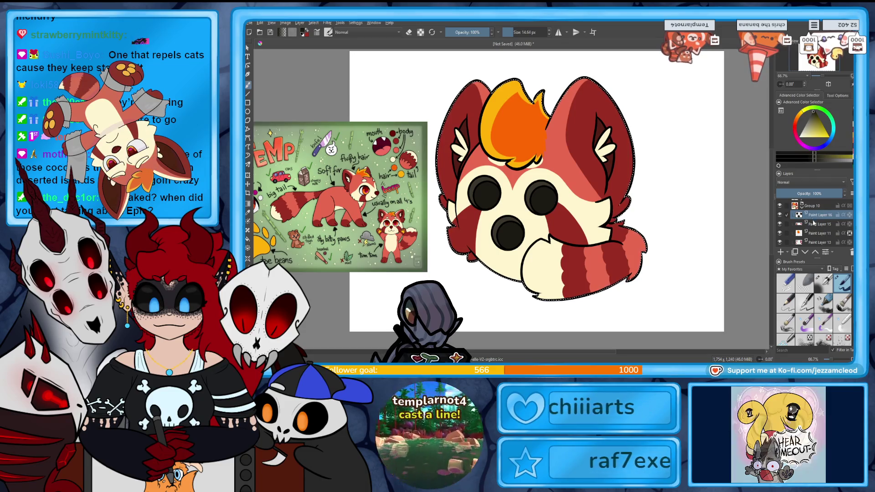
On Paint Layer 13, brush a red touch-up along the panda's right outline near the tail.
click(817, 242)
click(833, 138)
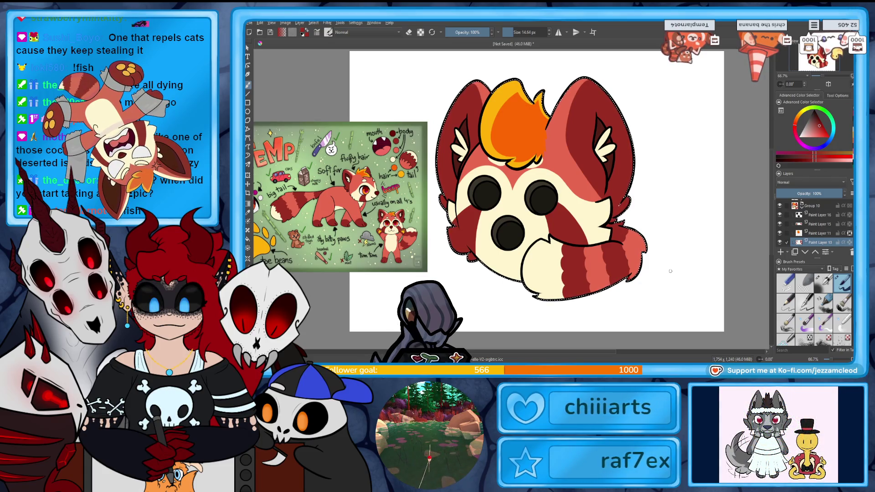
scroll(670, 273, up, 2)
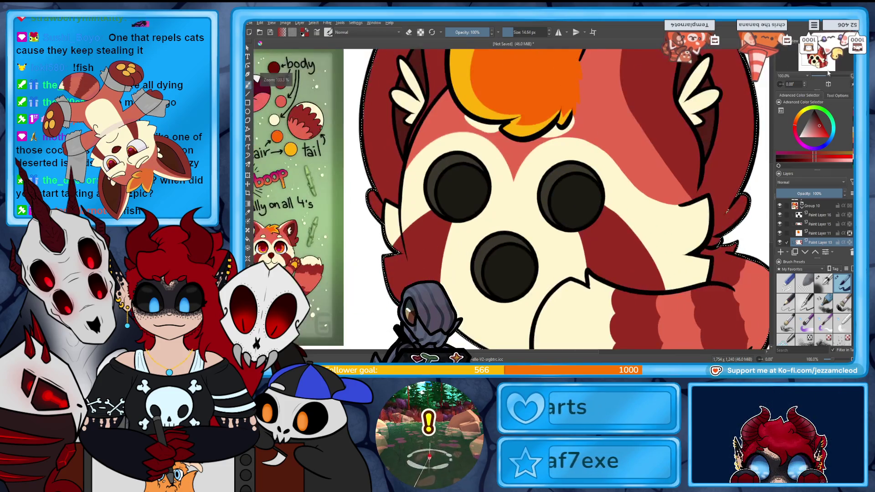
drag(611, 238, 586, 225)
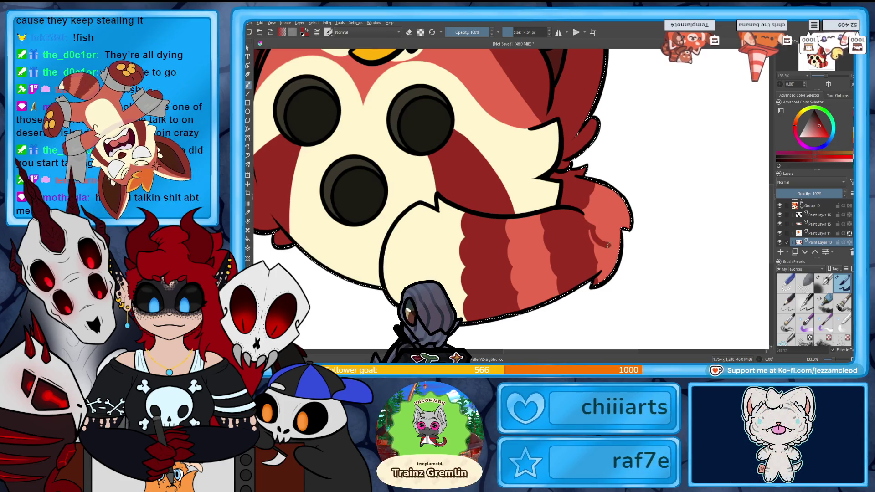
drag(608, 250, 598, 266)
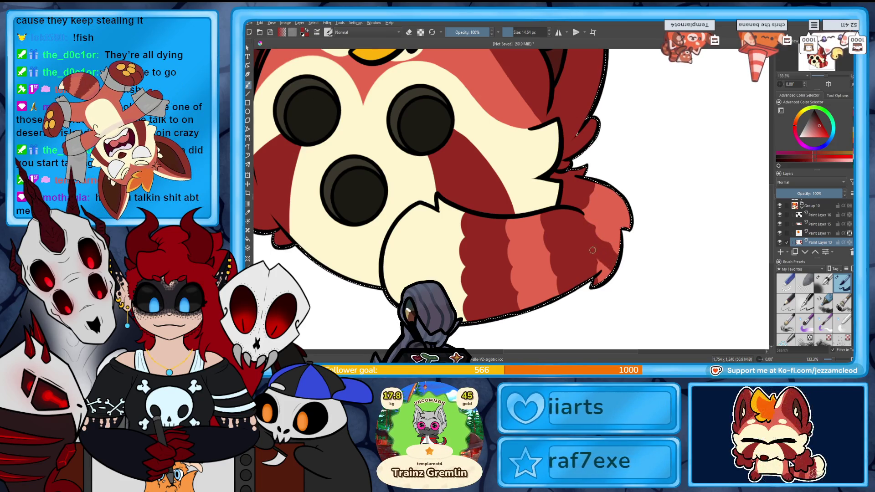
key(e)
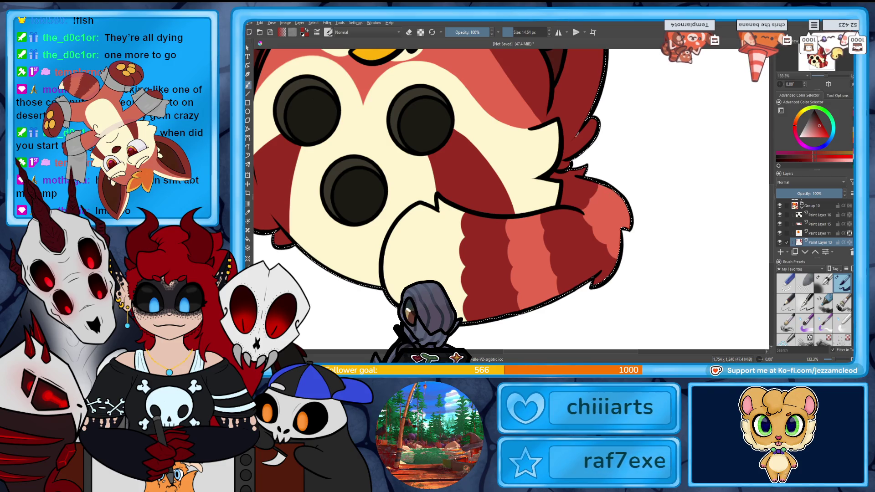
click(827, 79)
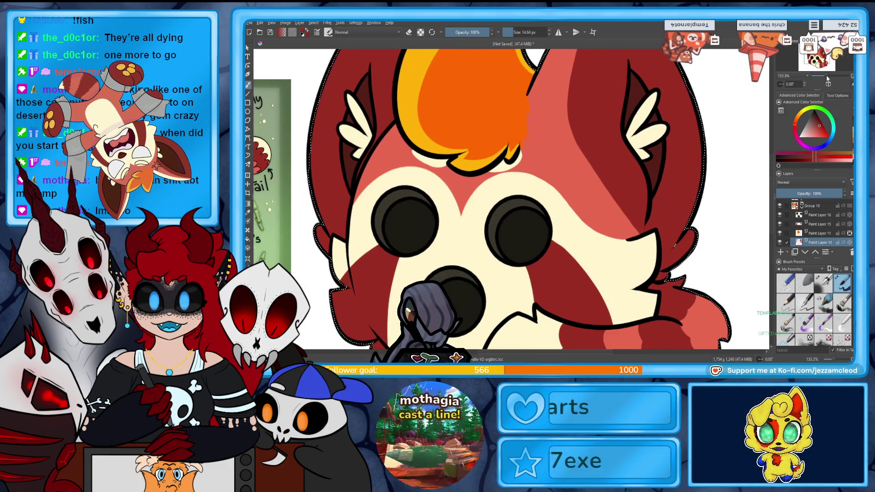
Zoom out to view the whole red panda head, then clear the selection around it.
click(827, 78)
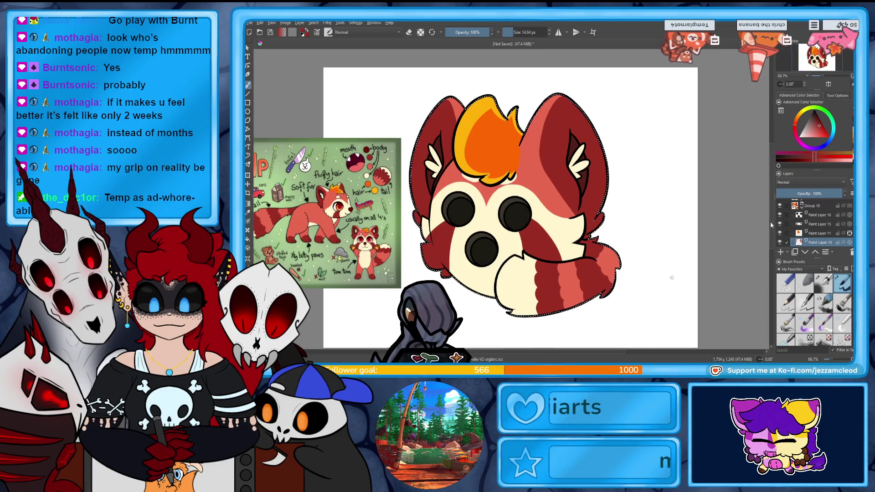
scroll(771, 228, down, 2)
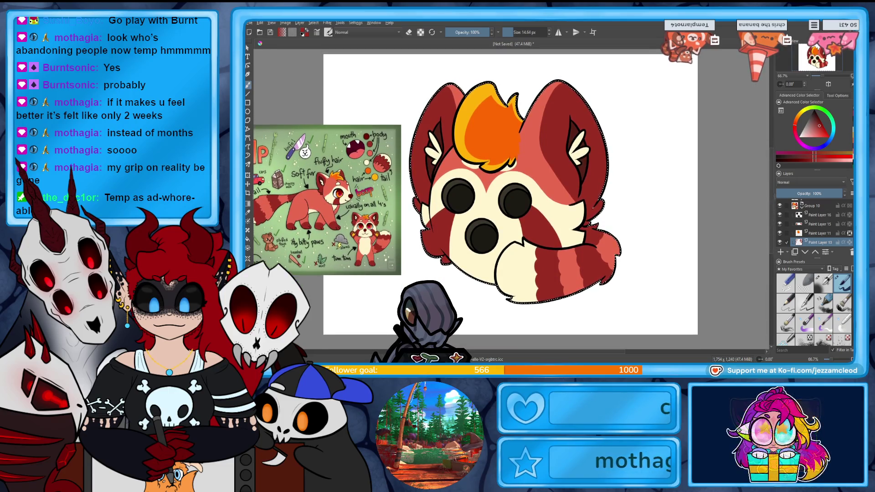
click(255, 85)
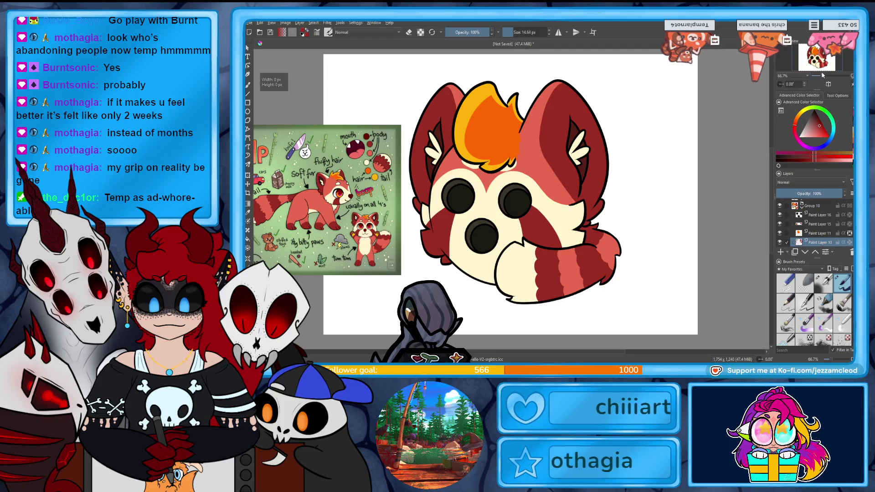
On a new layer above Paint Layer 11, paint a cream highlight down the right ear's inner edge.
scroll(823, 79, up, 3)
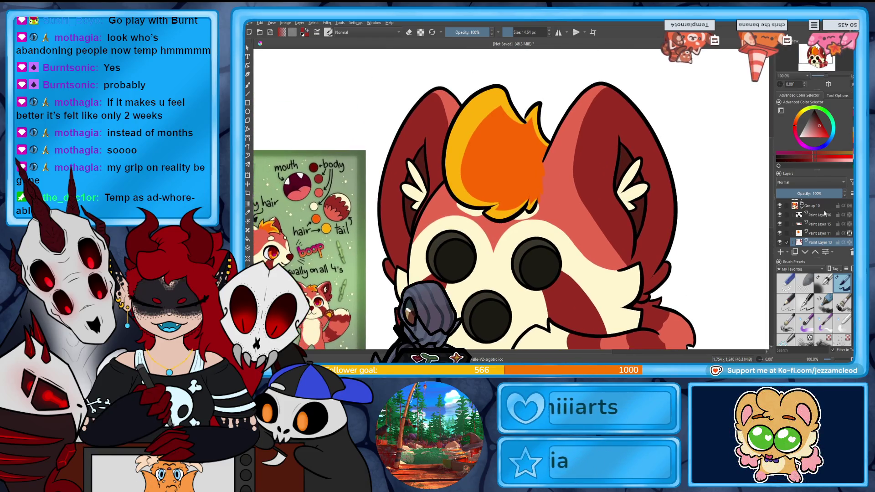
click(822, 232)
ctrl+click(492, 223)
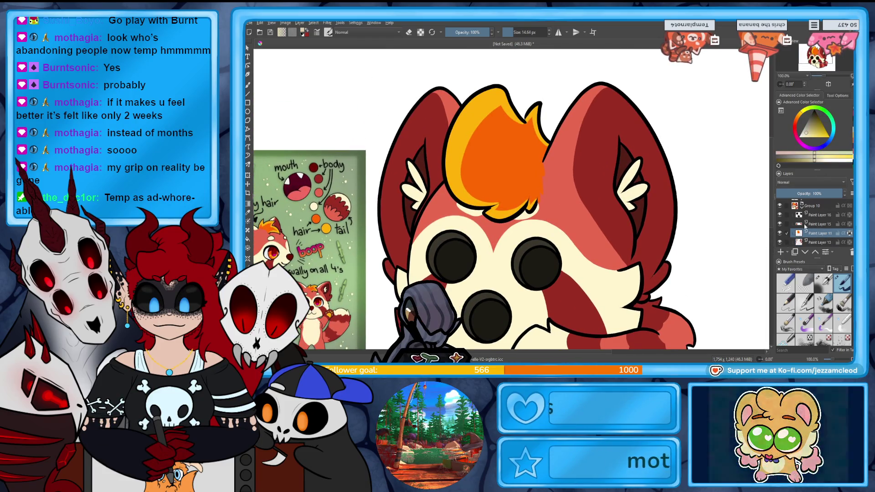
key(Insert)
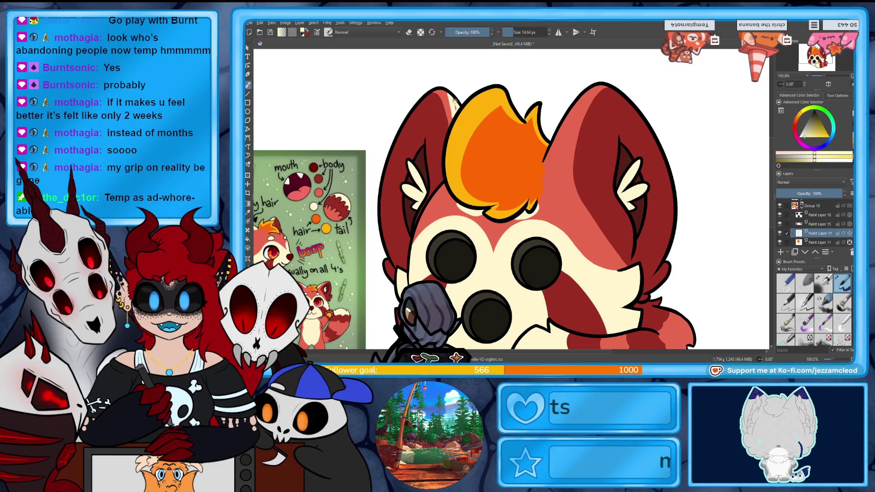
key(e)
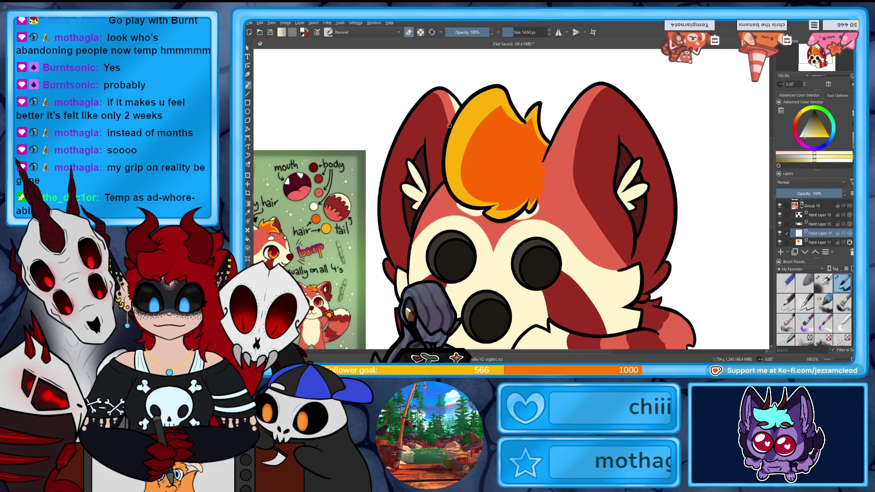
key(e)
drag(587, 89, 551, 168)
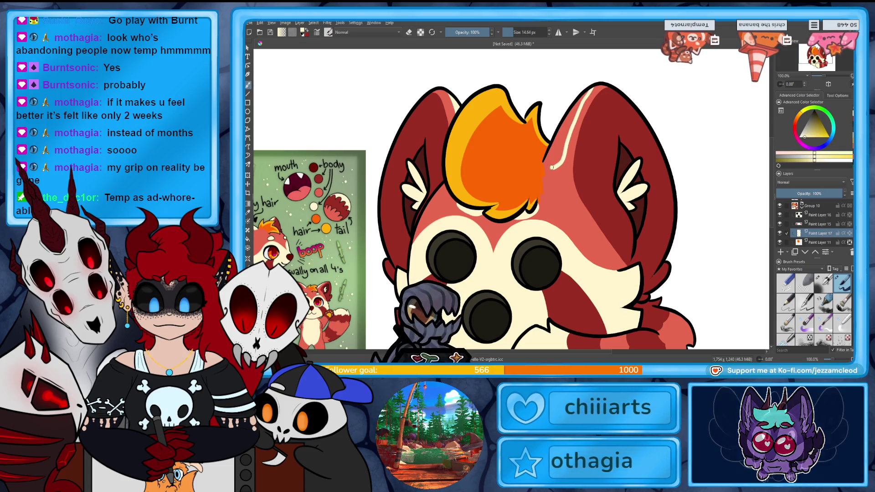
drag(585, 92, 553, 160)
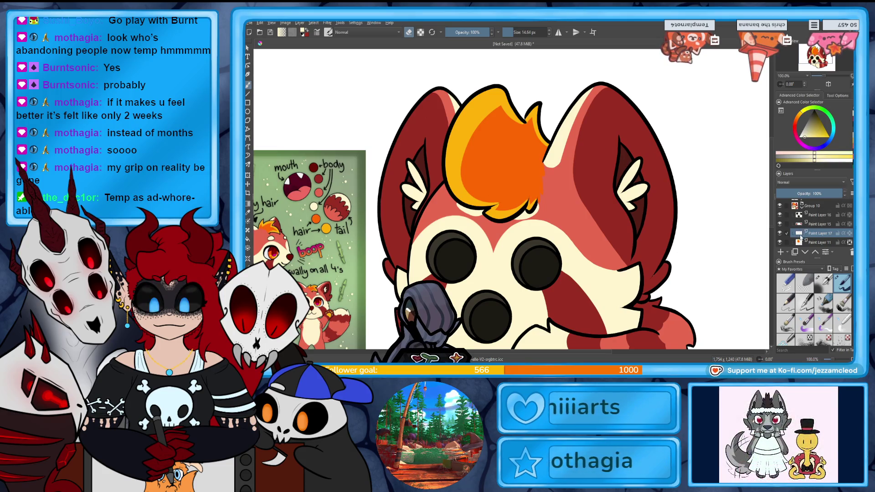
scroll(510, 201, down, 3)
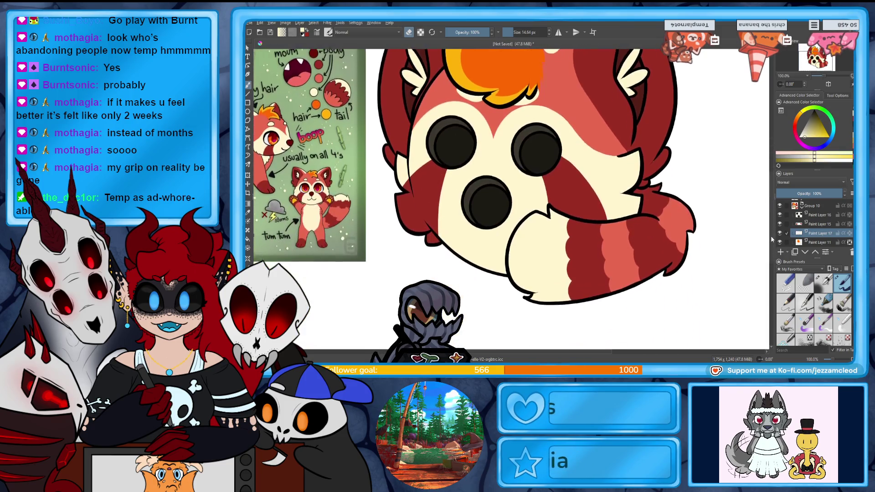
key(minus)
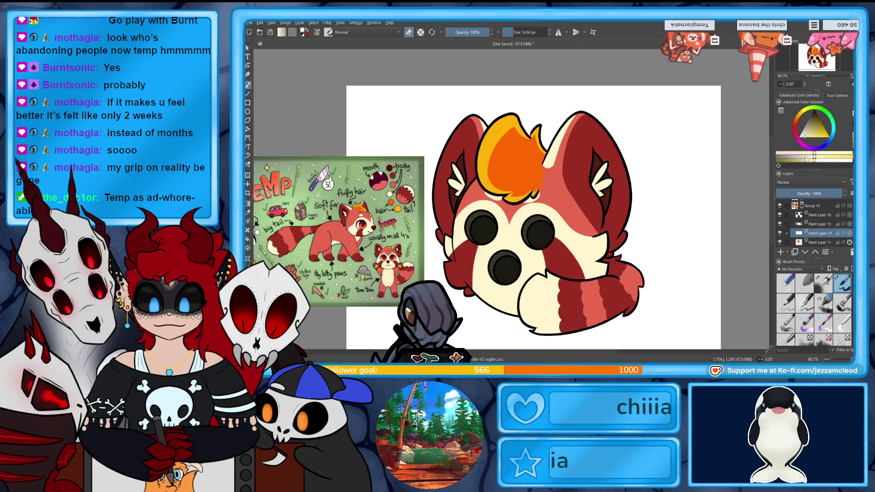
scroll(533, 200, down, 2)
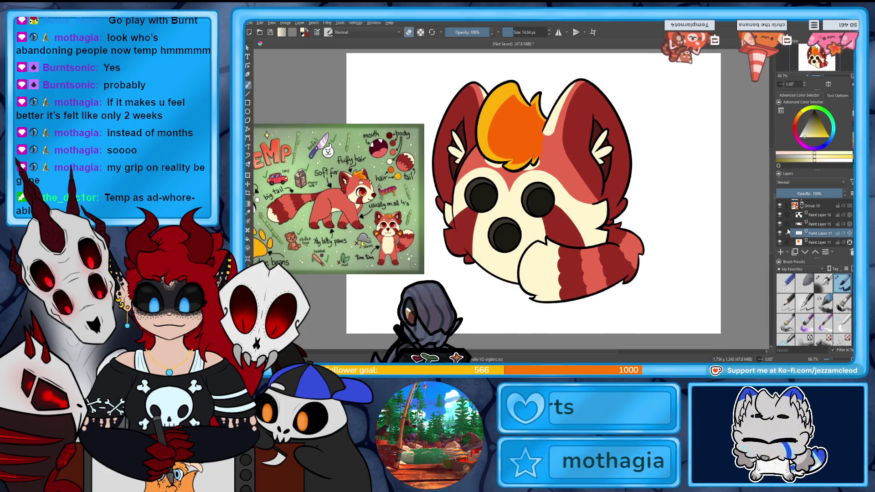
Select Paint Layer 1 among the top-level layers in the Layers docker.
mouse_move(788, 229)
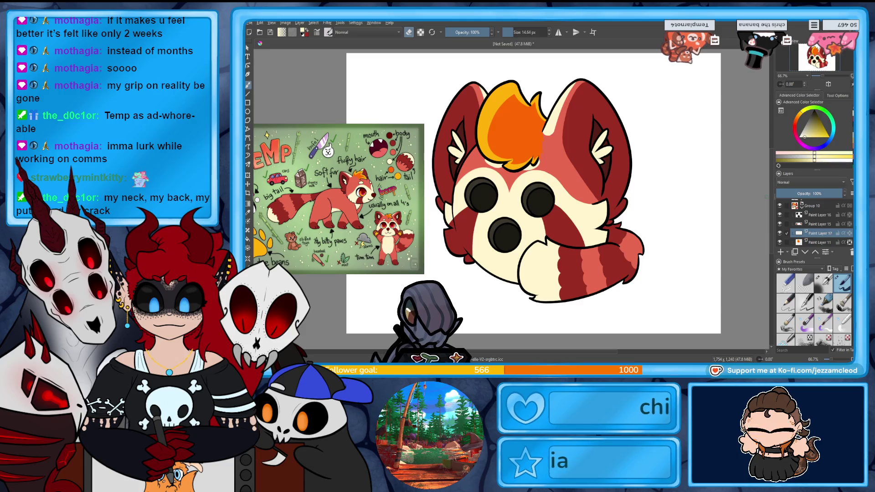
click(795, 223)
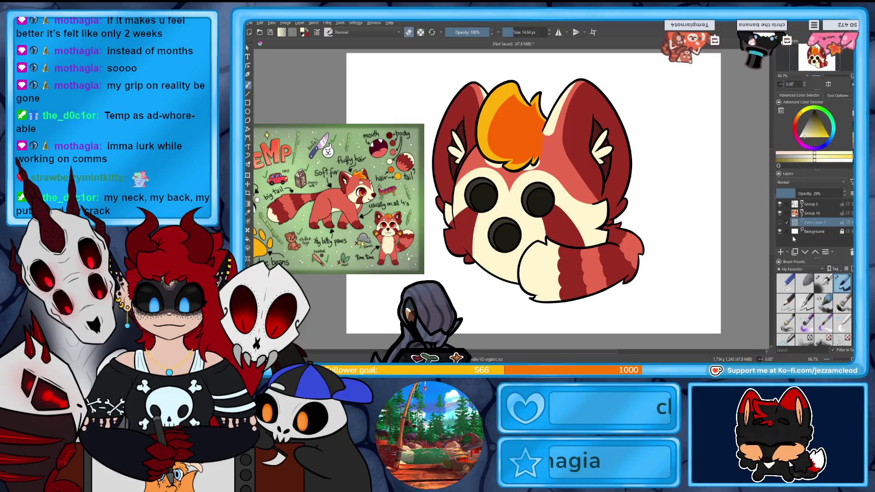
Put the red panda layer into a new group and merge the group into one layer.
right_click(810, 225)
click(791, 95)
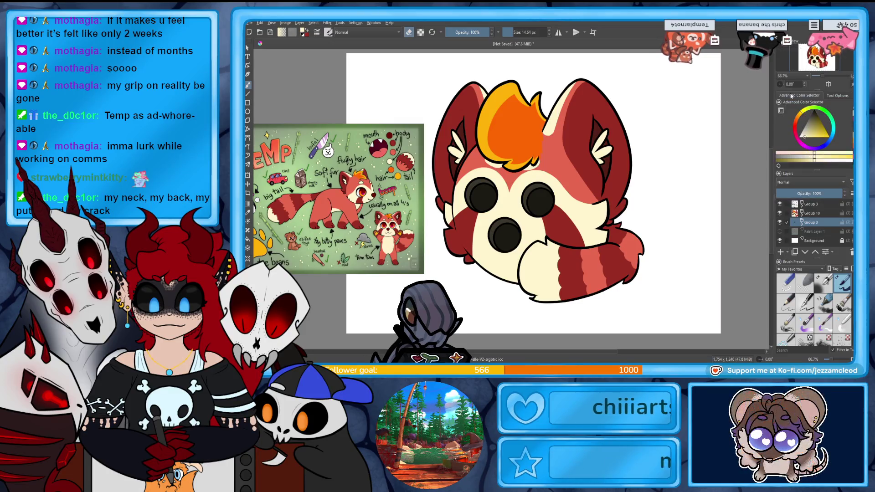
right_click(816, 223)
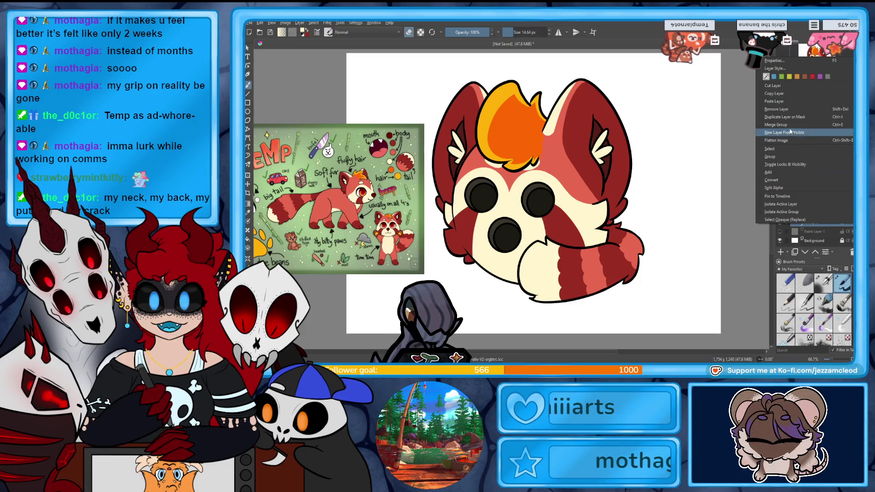
click(787, 125)
Give the merged layer a 10 px white Stroke layer style and hide the Background layer.
right_click(811, 223)
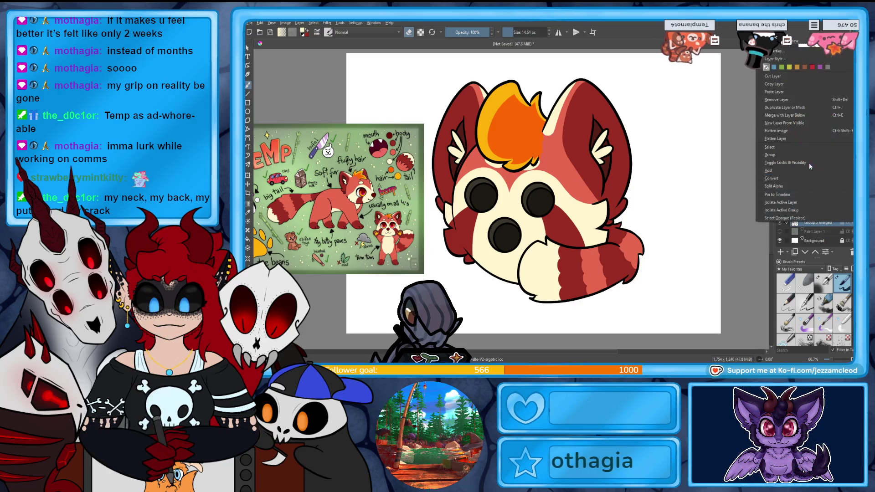
mouse_move(808, 162)
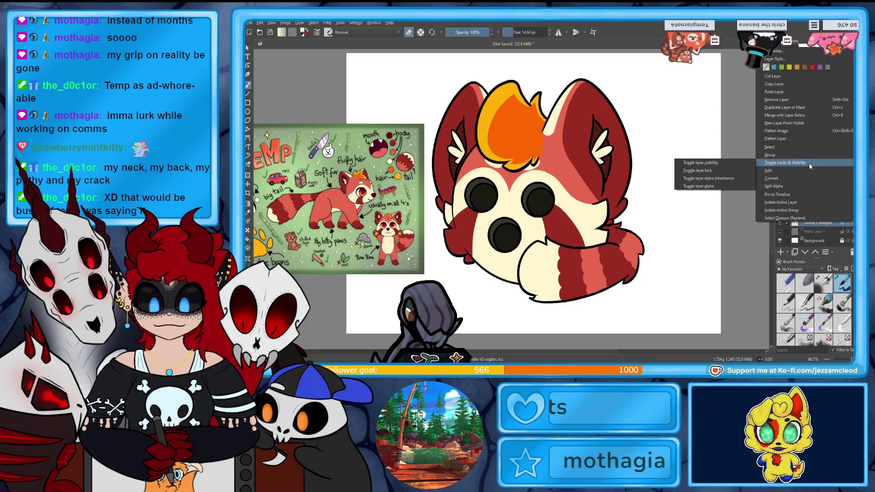
click(785, 61)
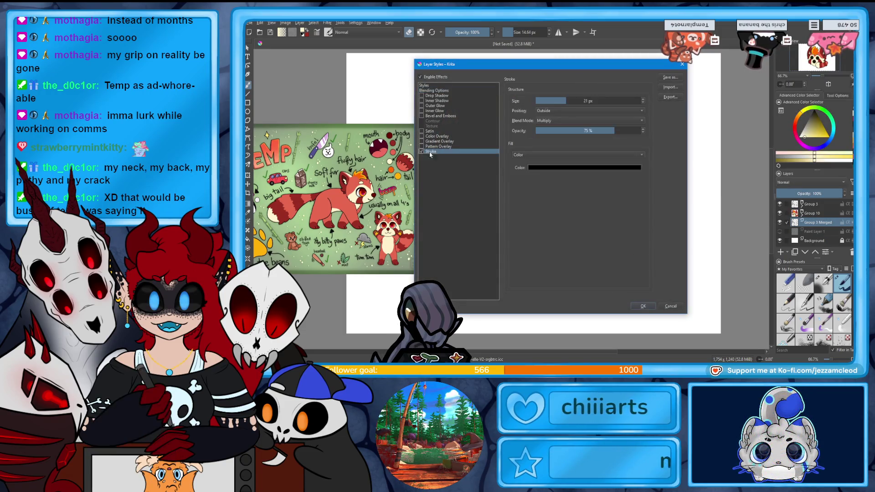
scroll(643, 102, down, 5)
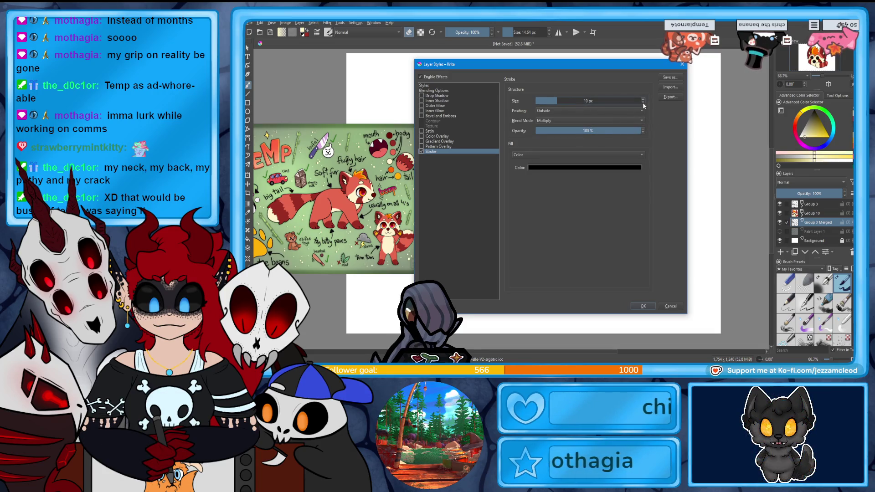
click(624, 168)
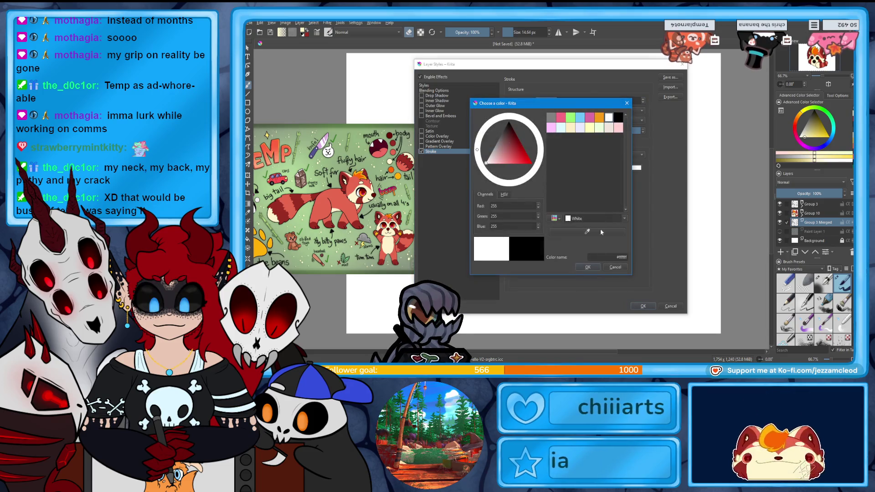
click(589, 267)
click(643, 306)
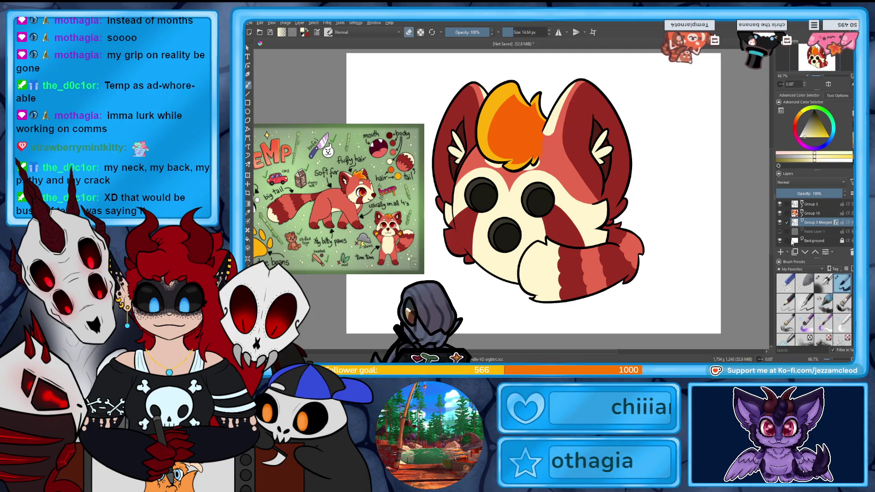
click(779, 241)
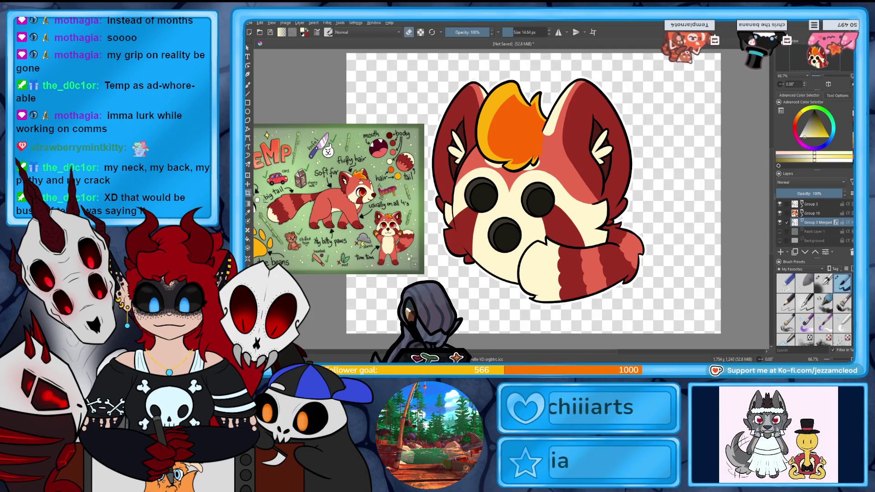
Crop the canvas to about 1025×1024, tight around the red panda on all sides.
drag(346, 270, 428, 271)
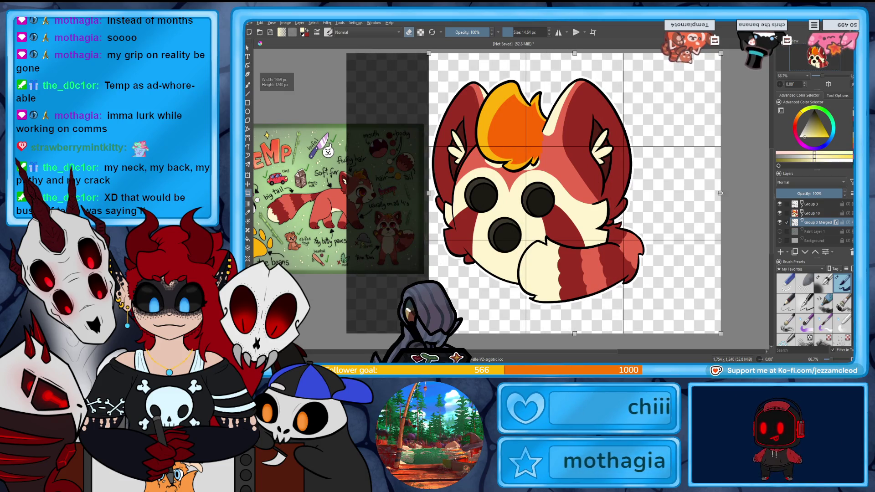
drag(721, 276, 648, 275)
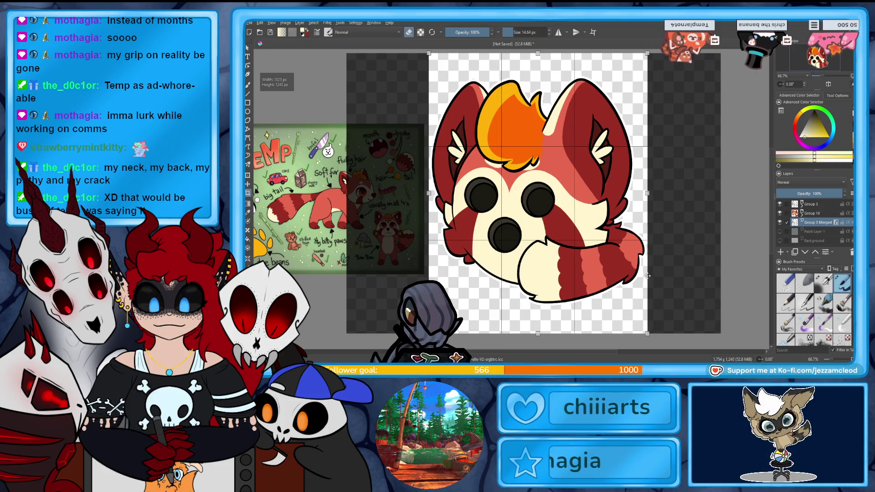
drag(550, 333, 549, 306)
drag(537, 54, 545, 74)
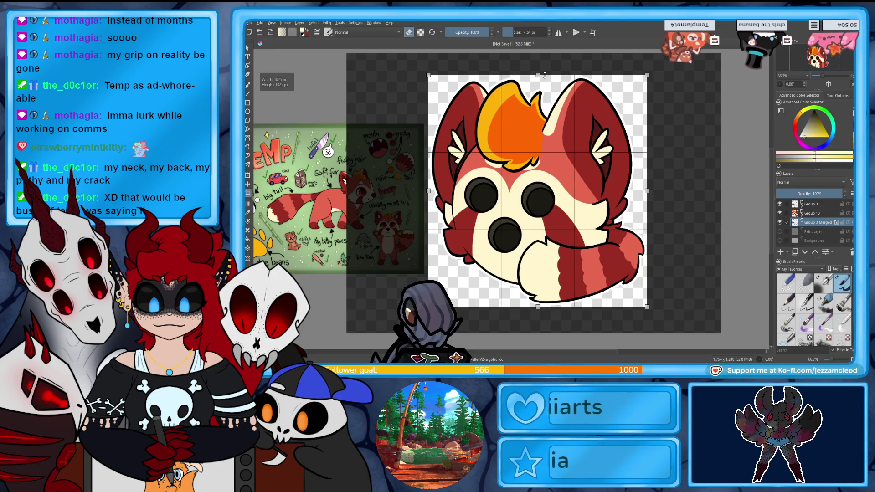
key(Return)
click(812, 206)
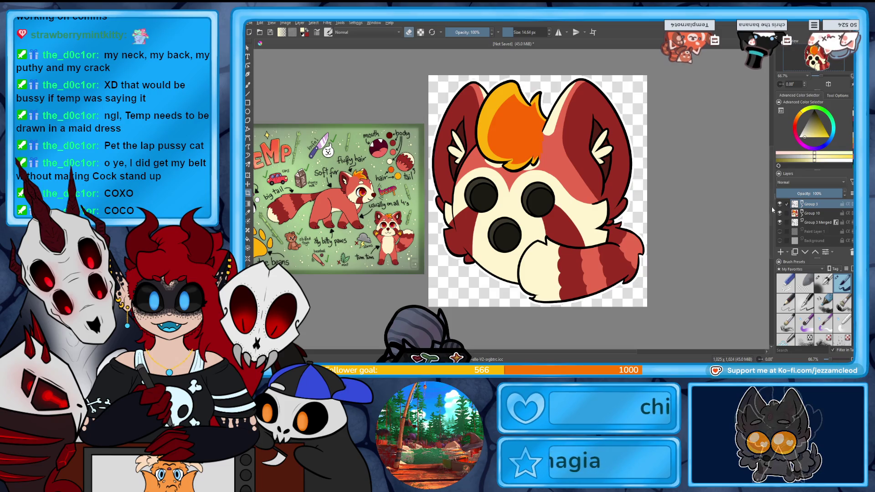
Drop the signature image files onto the canvas and insert them as new layers.
scroll(773, 201, up, 1)
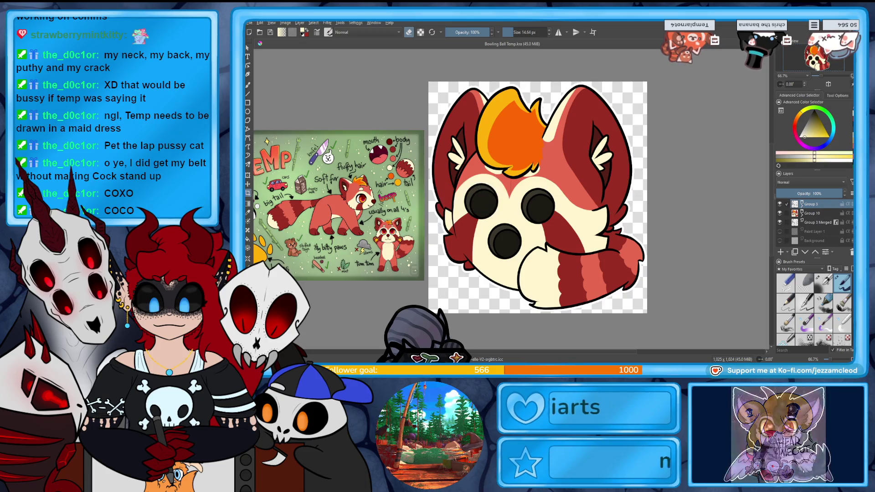
drag(427, 222, 494, 207)
click(504, 243)
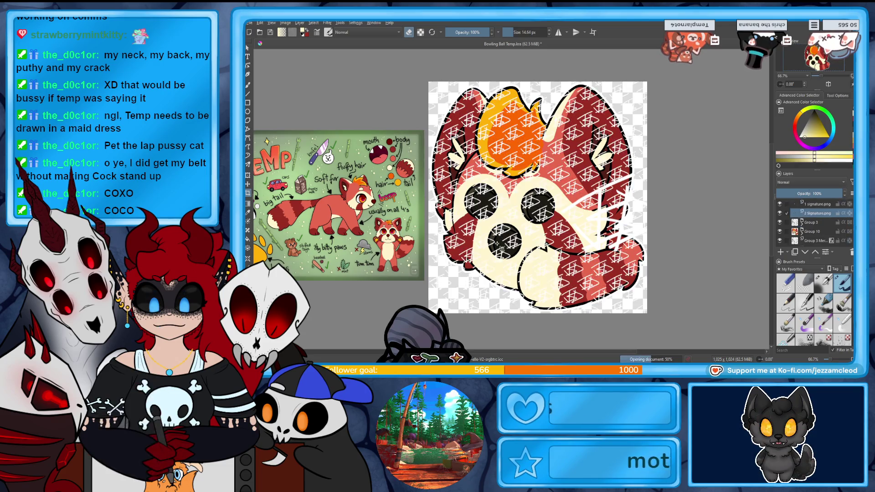
Lower the 2 Signature.png watermark layer's opacity to 2%.
drag(814, 193, 778, 193)
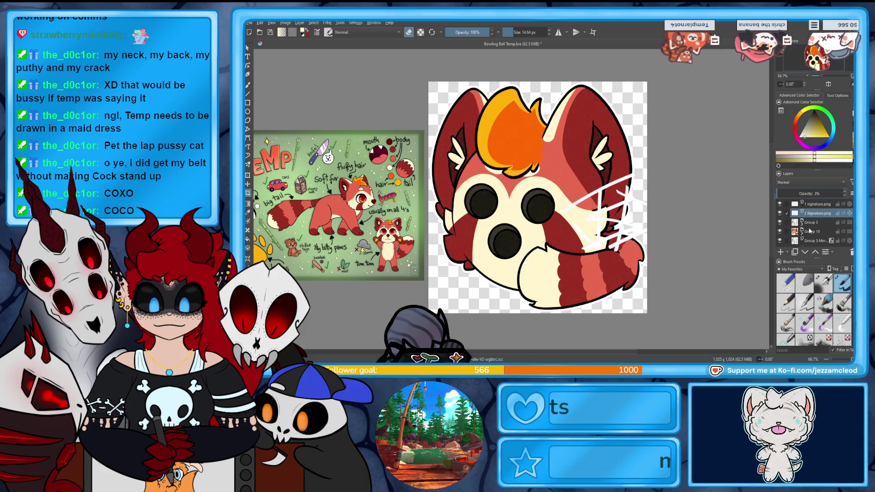
scroll(838, 232, down, 1)
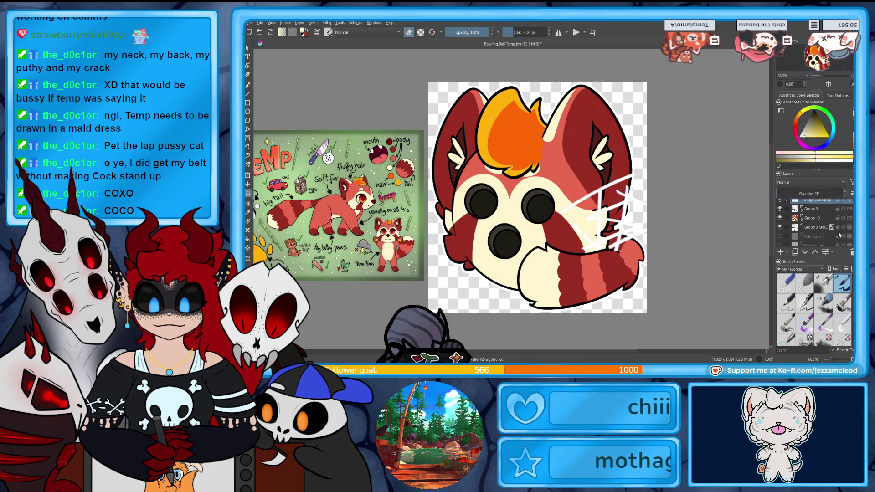
click(819, 227)
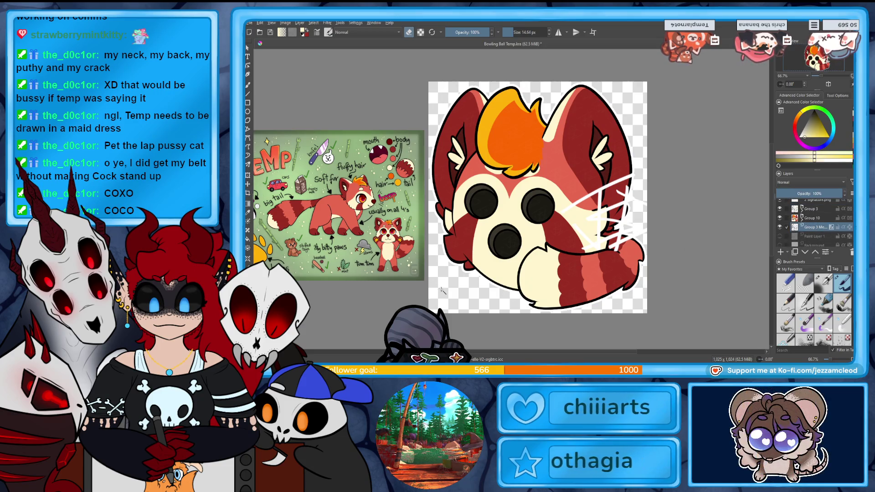
Select the whole canvas, set the brush to about 846 px, and move to the first signature layer.
key(ctrl+a)
scroll(819, 217, up, 1)
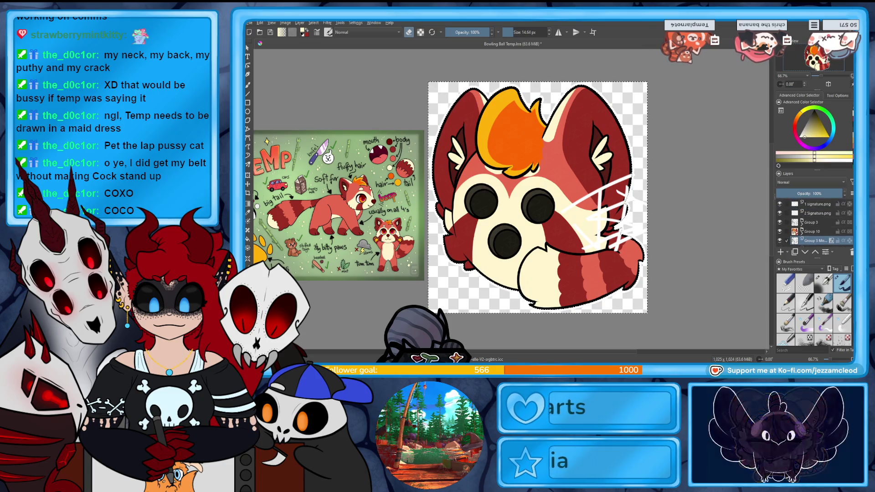
click(817, 214)
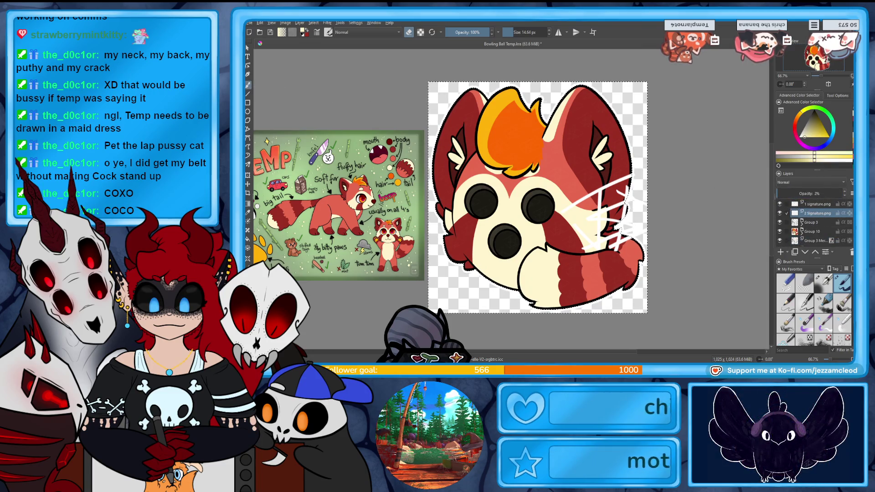
click(529, 32)
drag(490, 166, 542, 166)
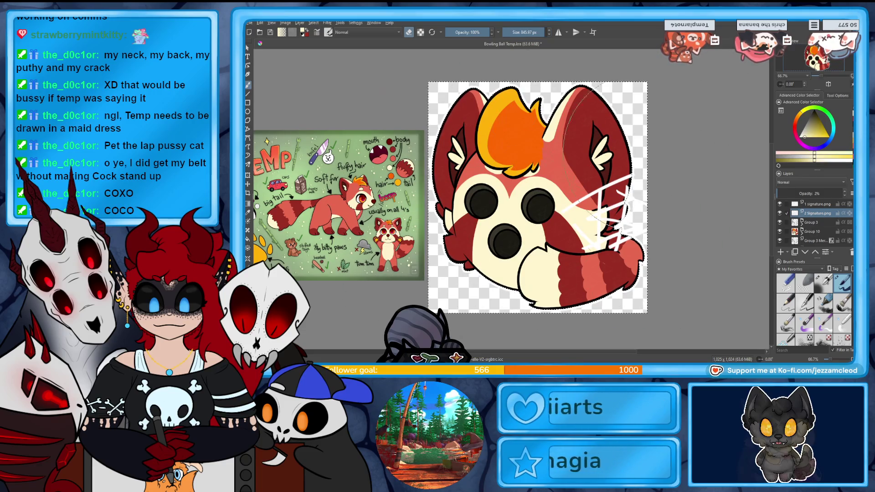
key(Page_Up)
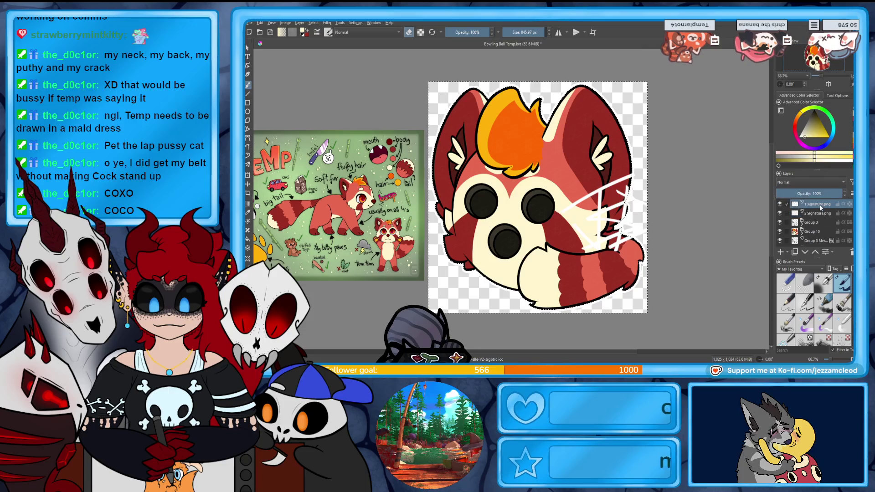
Shrink the 1 signature.png scribble and move it onto the red panda's tail.
key(ctrl+t)
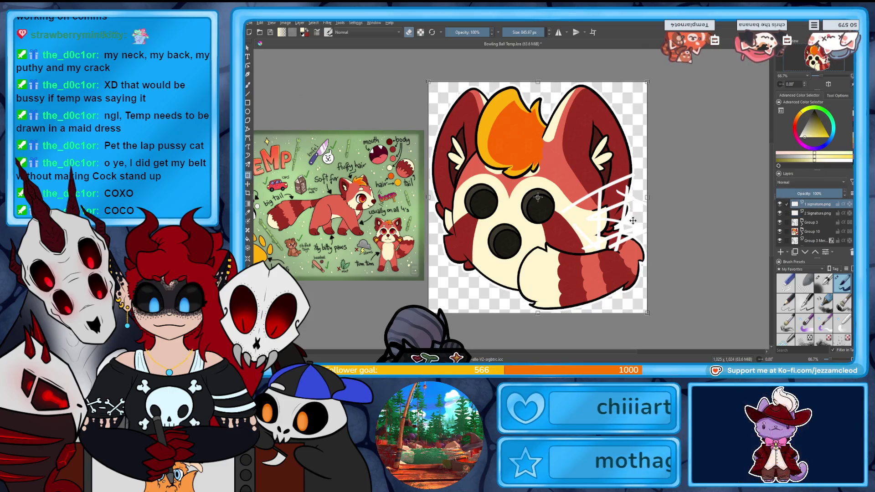
key(Return)
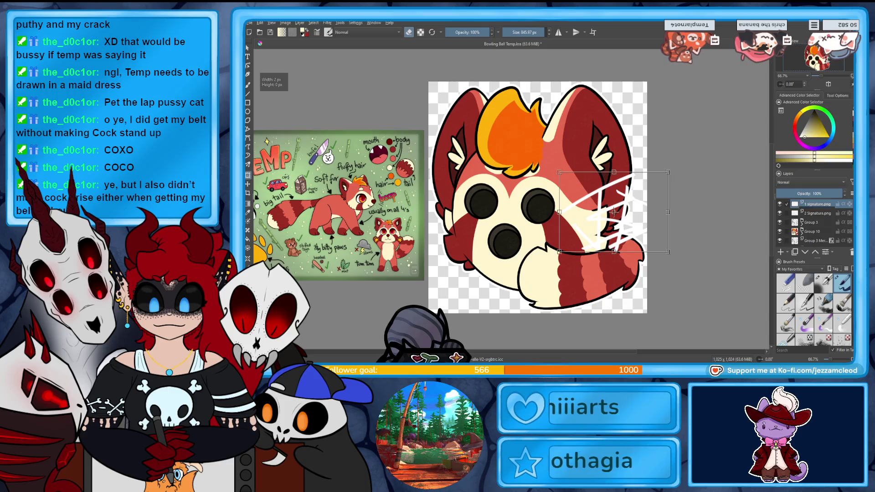
drag(585, 205, 540, 164)
key(ctrl+j)
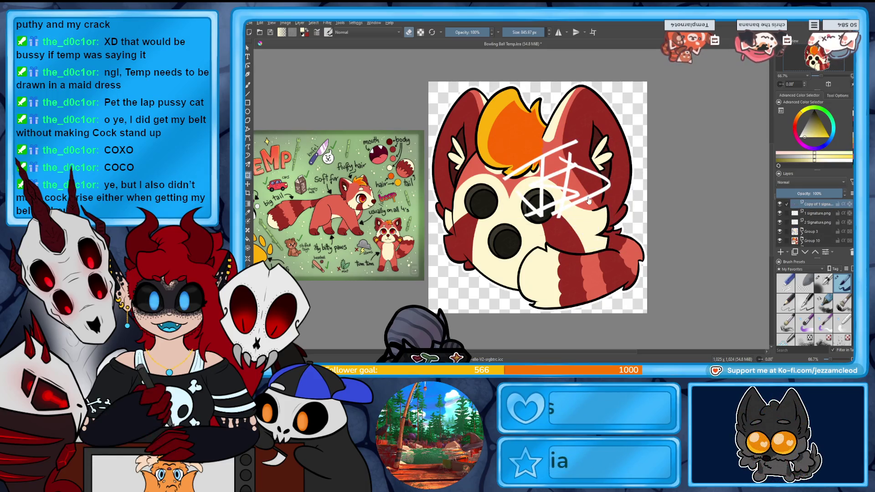
click(812, 213)
click(849, 213)
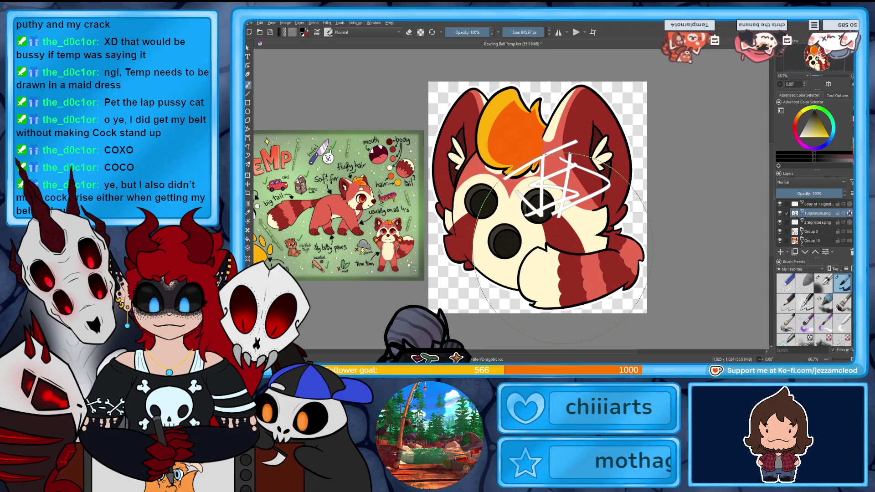
click(247, 175)
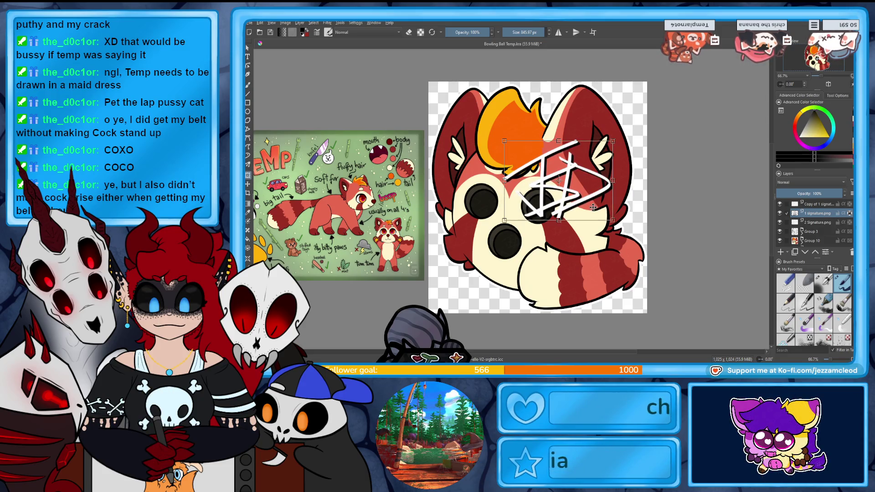
key(shift+Delete)
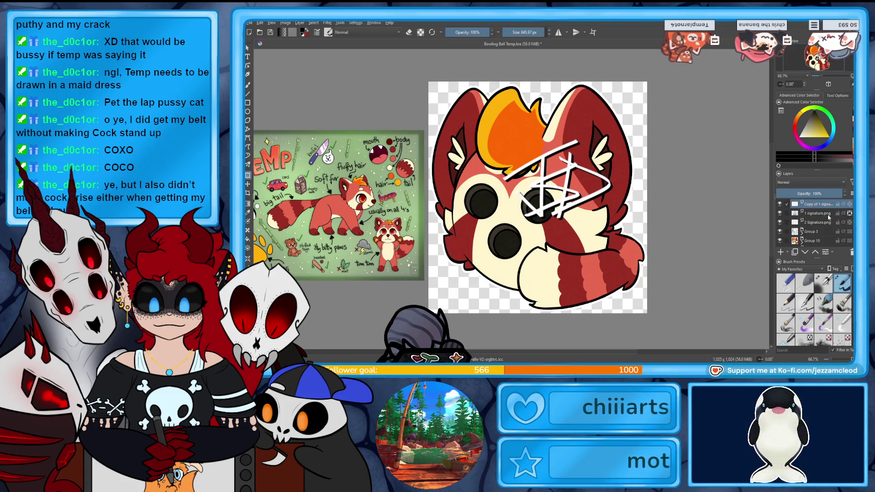
mouse_move(557, 220)
mouse_down()
mouse_move(557, 170)
mouse_move(574, 328)
mouse_up()
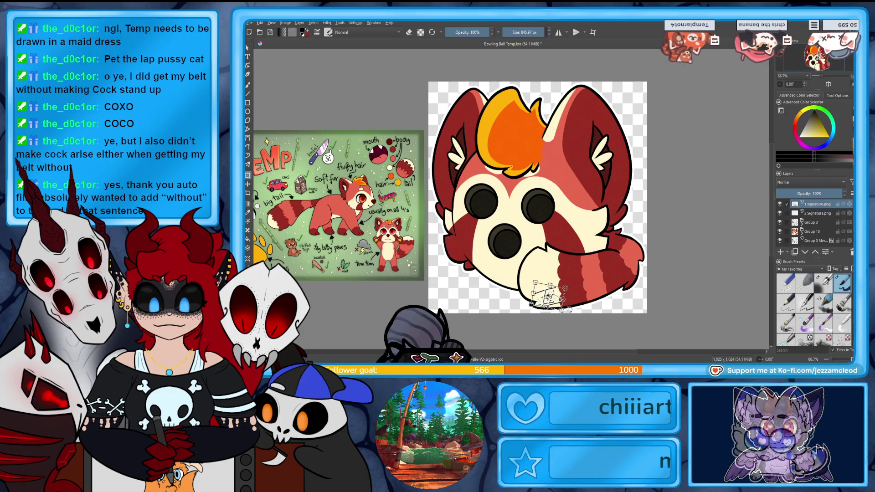
Fade the tail signature to 18% opacity, export the icon as PNG, and close the document.
key(Return)
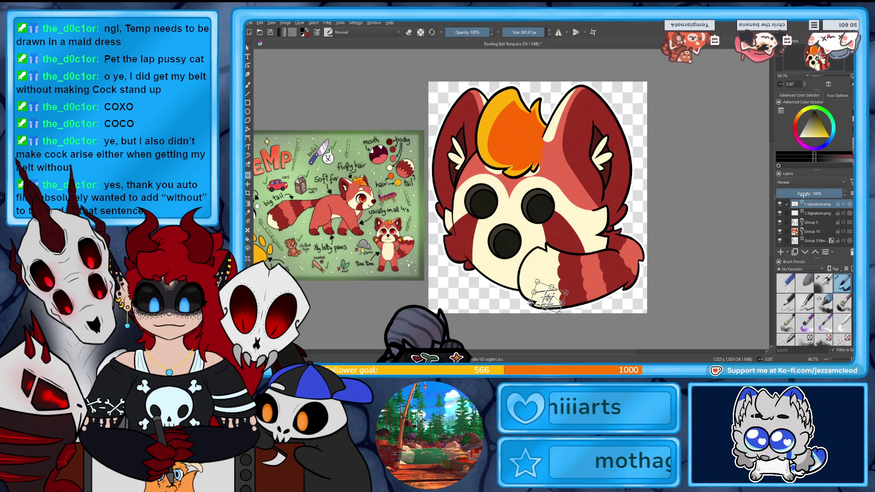
click(783, 193)
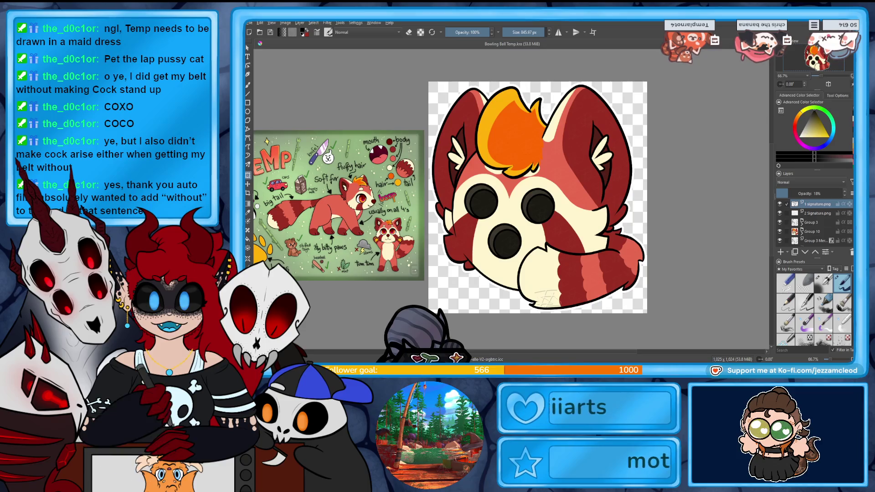
key(ctrl+shift+e)
click(584, 267)
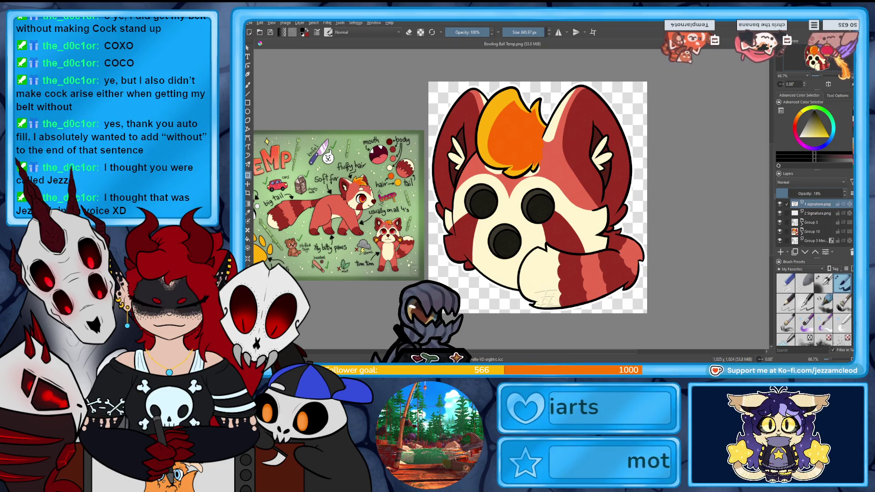
key(ctrl+w)
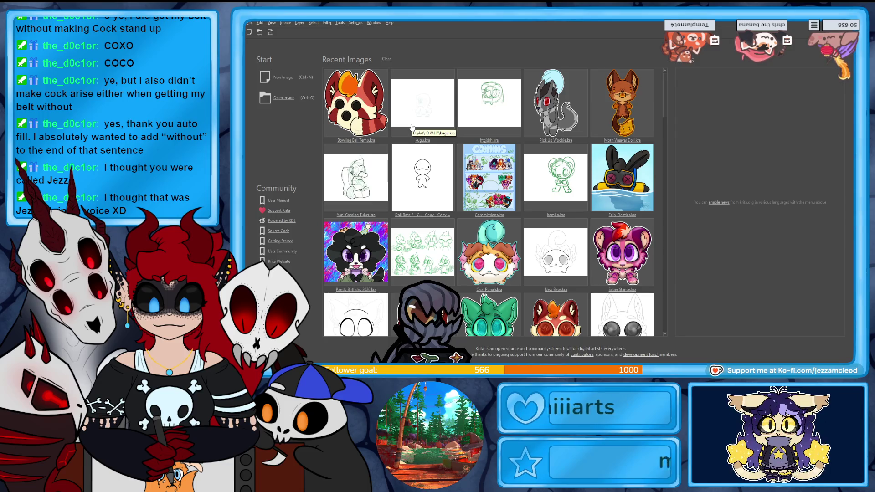
Close the red panda document and start a New Image from the Start screen.
mouse_move(665, 107)
mouse_down()
mouse_move(652, 219)
mouse_move(670, 69)
mouse_up()
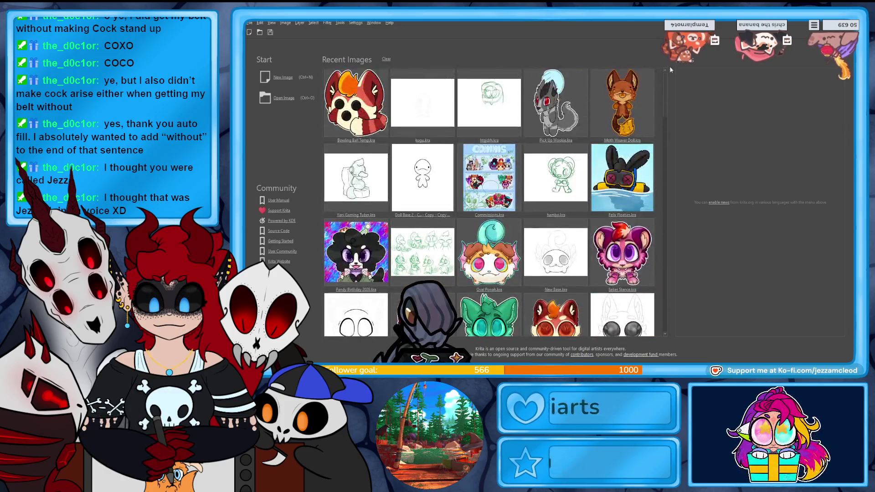
click(283, 78)
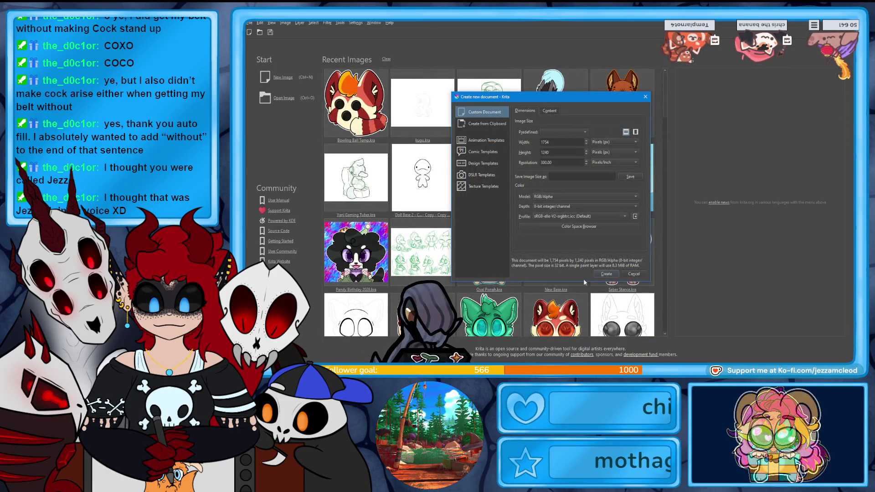
Keep the default 1754 × 1240 px size and create the blank canvas.
click(606, 274)
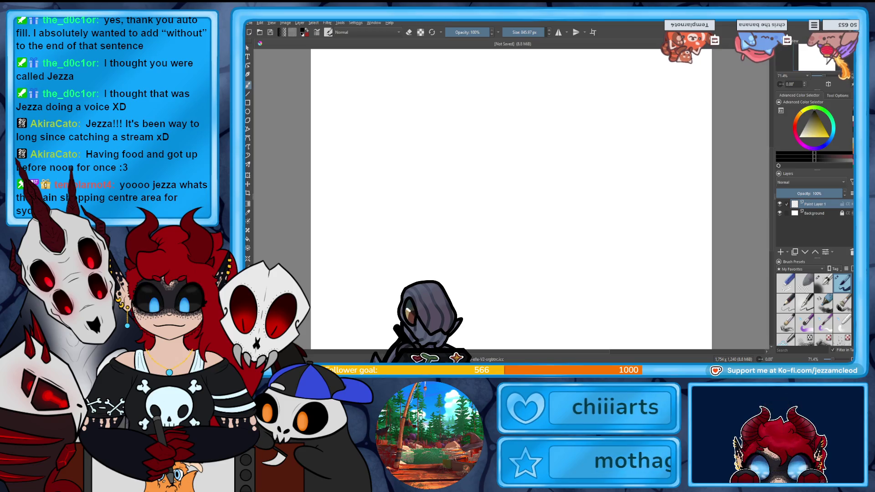
Draw a large centred circle outline with the Ellipse tool at 10 px size and horizontal mirroring.
click(248, 111)
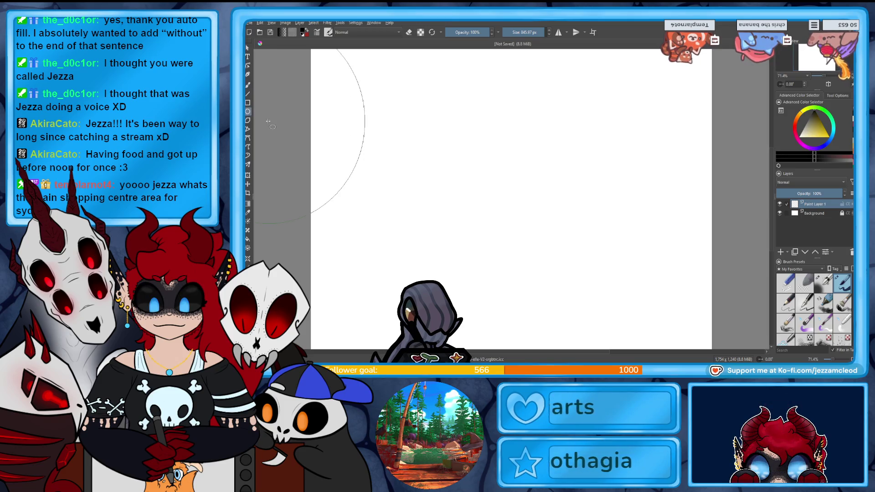
click(522, 29)
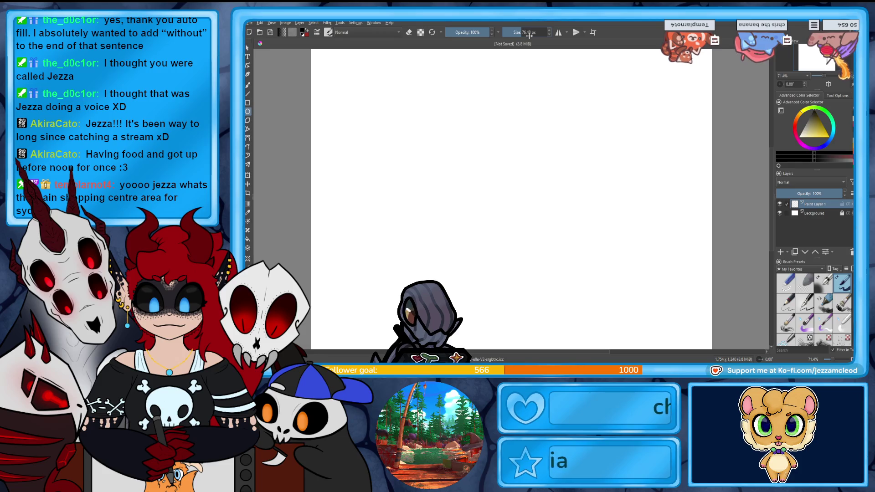
click(507, 32)
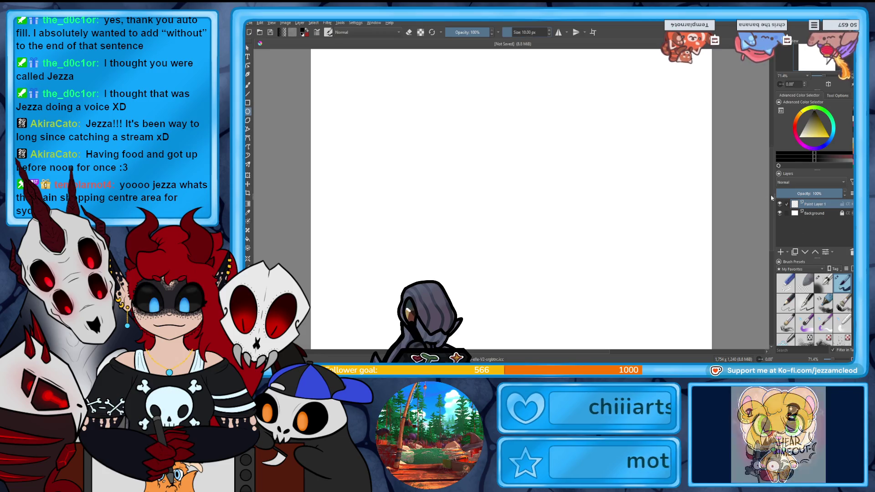
click(558, 32)
mouse_move(414, 94)
mouse_down()
mouse_move(580, 307)
mouse_move(572, 303)
mouse_up()
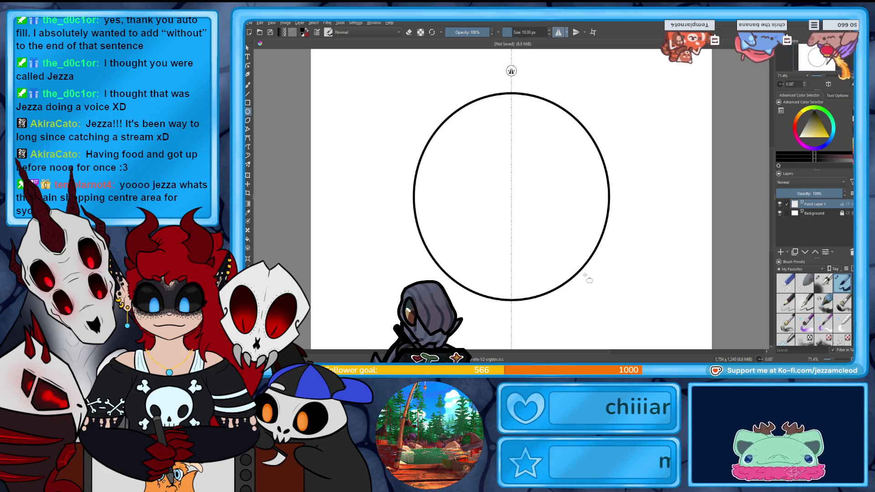
Duplicate the circle layer and turn on both horizontal and vertical mirroring.
click(558, 32)
click(558, 32)
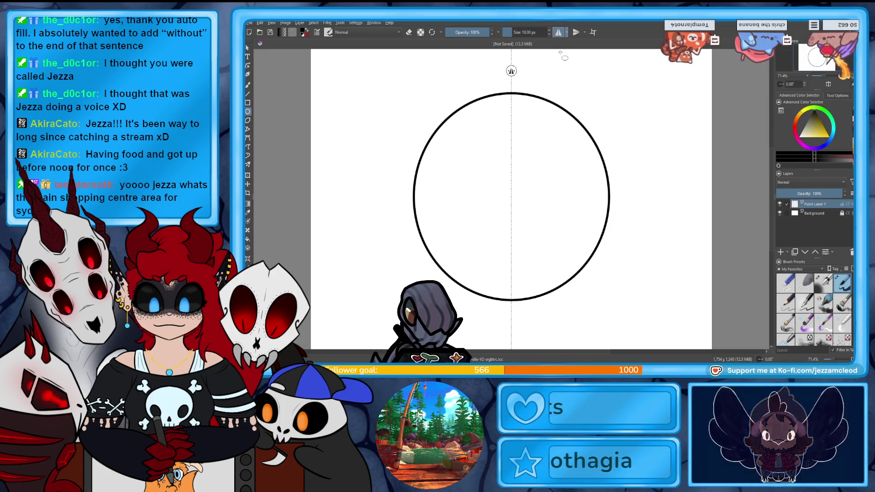
key(ctrl+j)
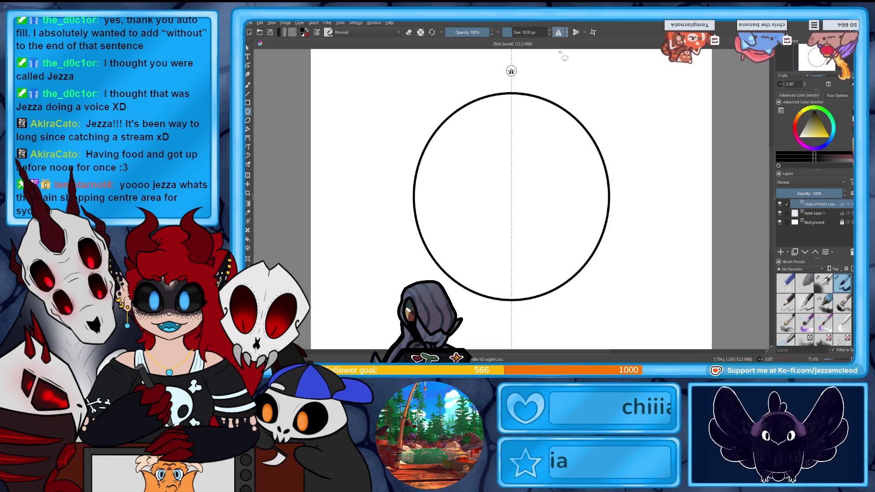
click(558, 32)
click(558, 34)
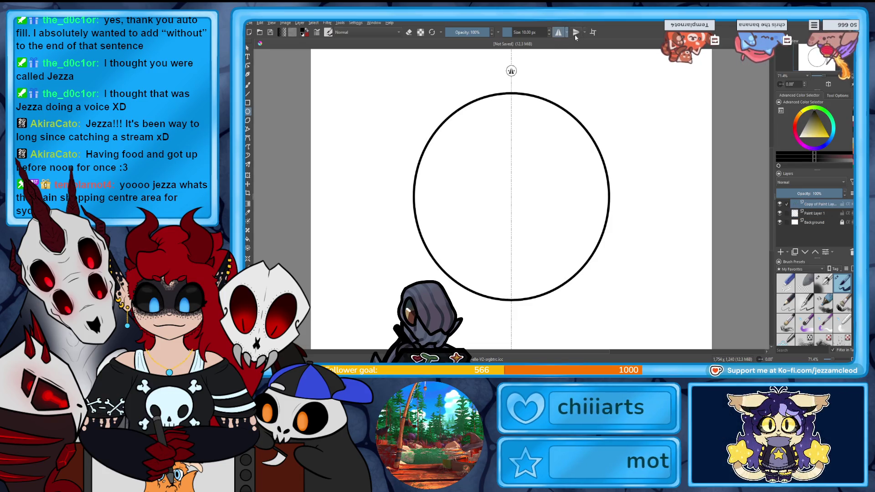
click(576, 32)
Shrink the copied circle with Transform and centre it inside the original.
click(816, 215)
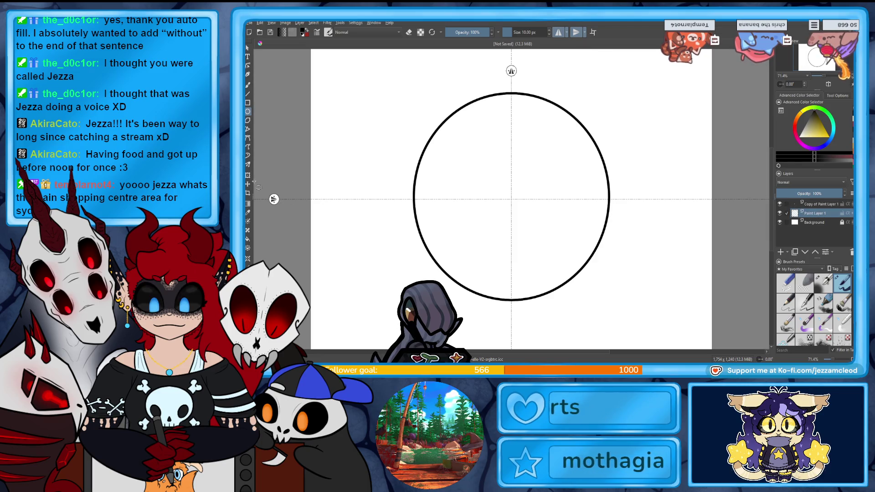
key(ctrl+t)
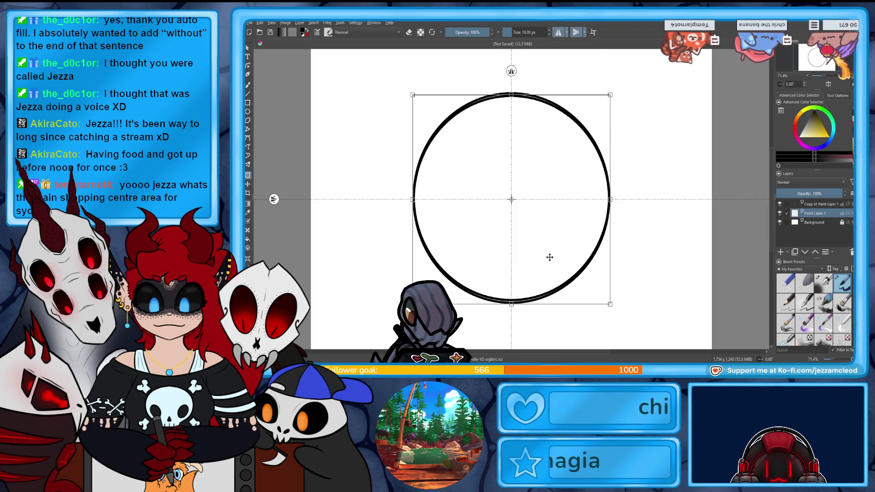
click(786, 203)
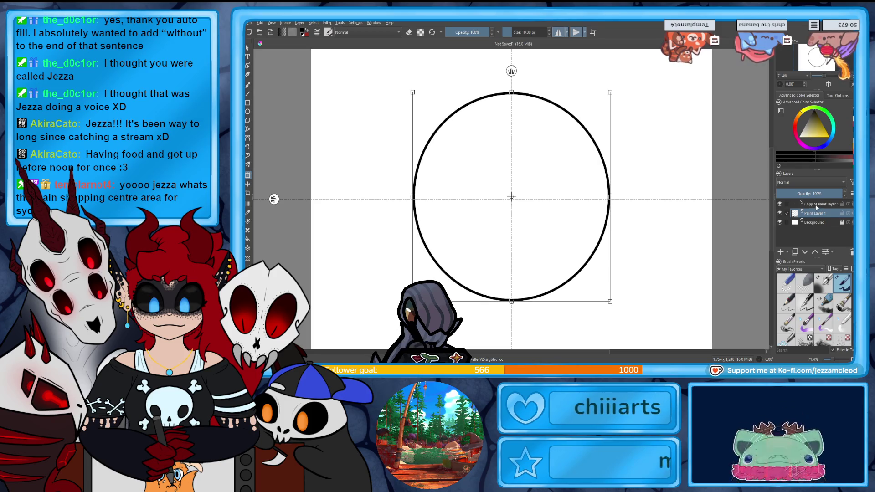
key(ctrl+t)
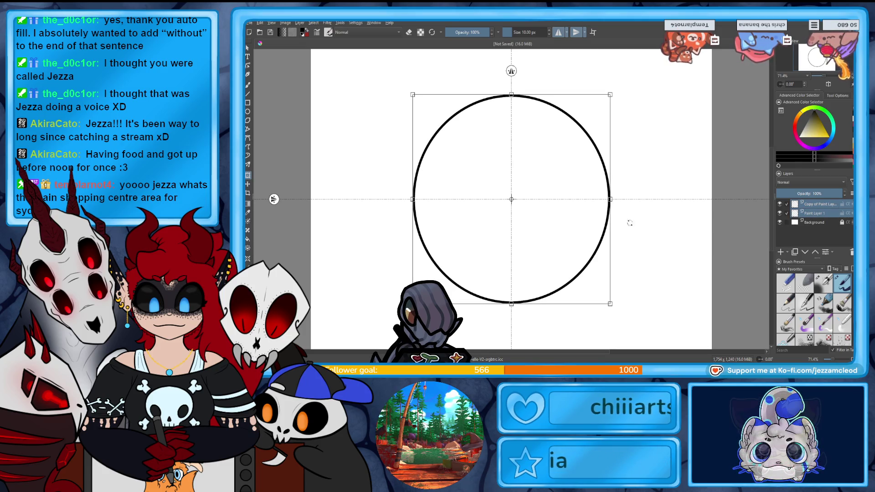
click(820, 205)
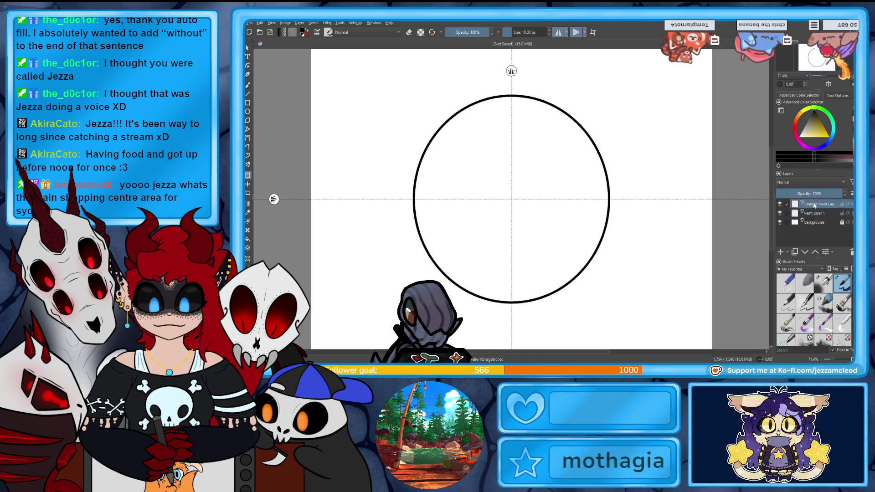
drag(511, 303, 511, 289)
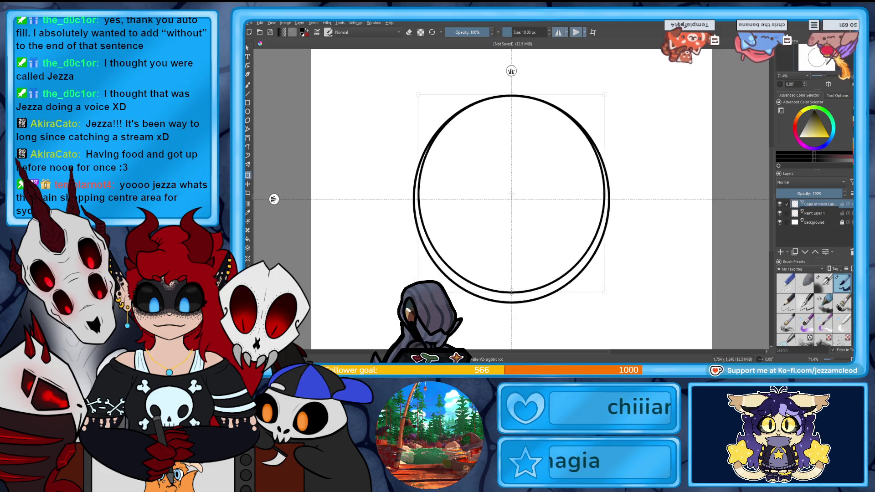
drag(541, 257, 540, 261)
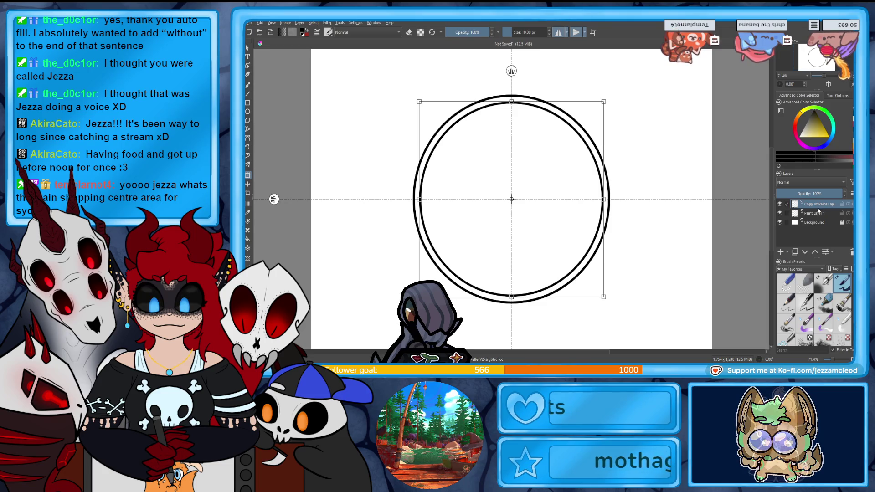
key(Return)
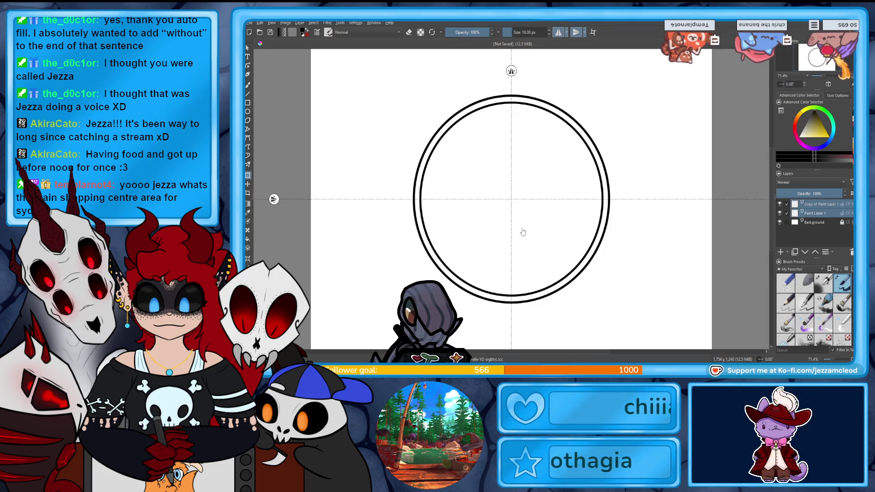
Enlarge the outer circle so it rings the inner copy.
click(517, 107)
drag(511, 94, 511, 61)
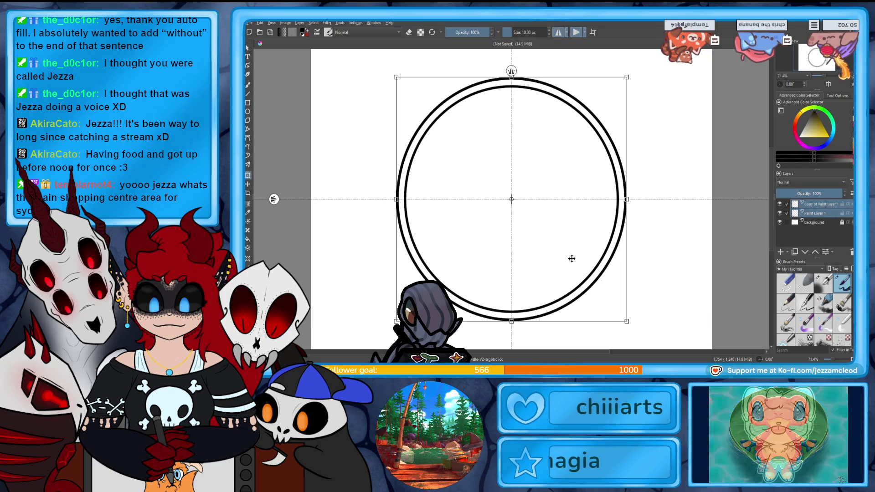
click(812, 205)
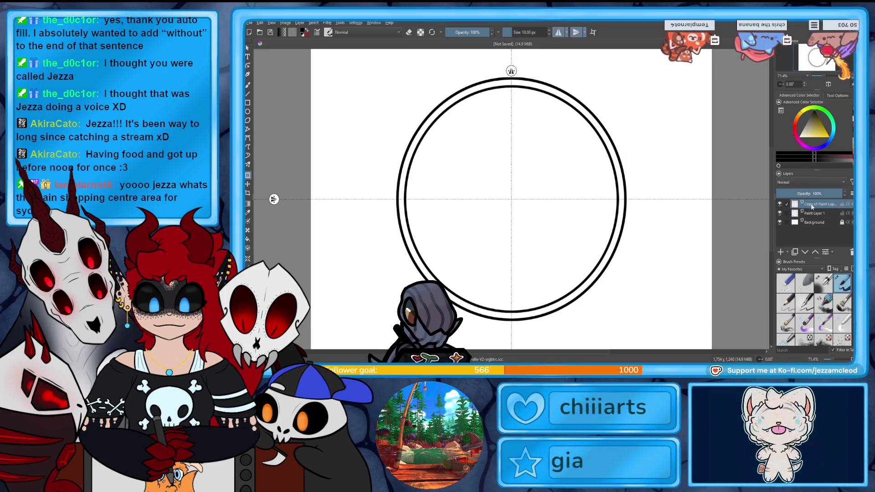
click(248, 95)
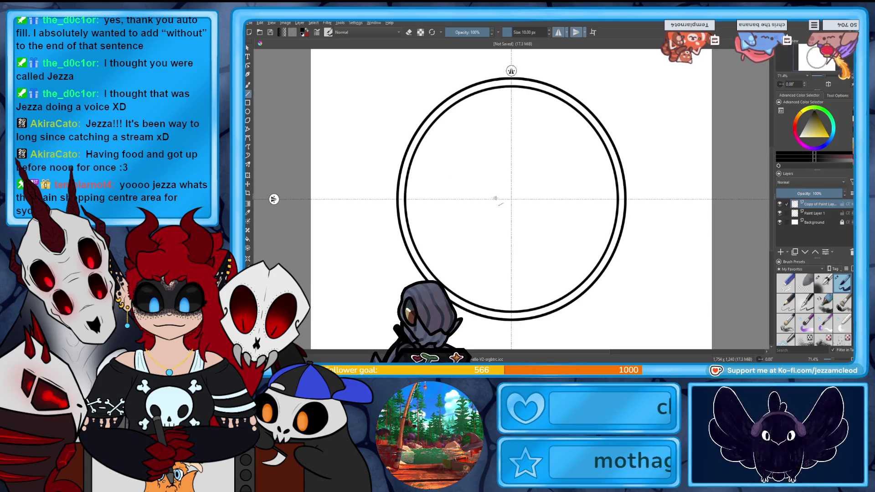
Erase mirrored lines from the centre to cut symmetric gaps in the inner ring.
drag(512, 256, 516, 46)
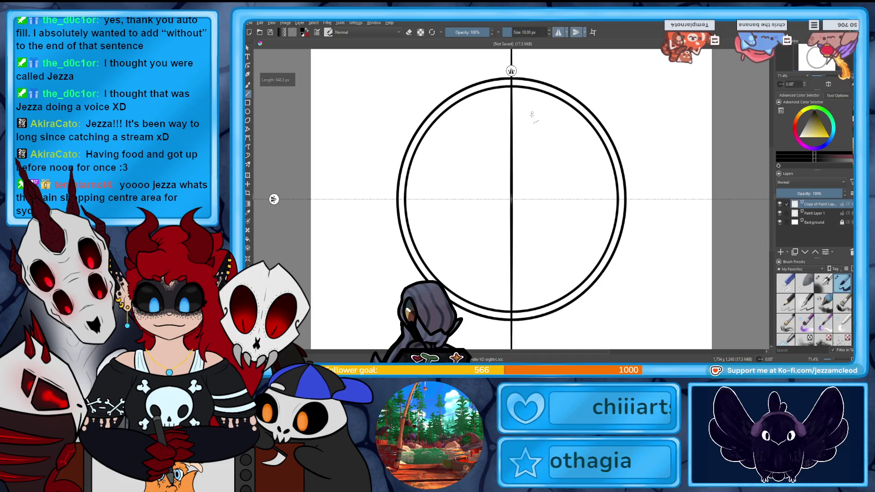
key(ctrl+z)
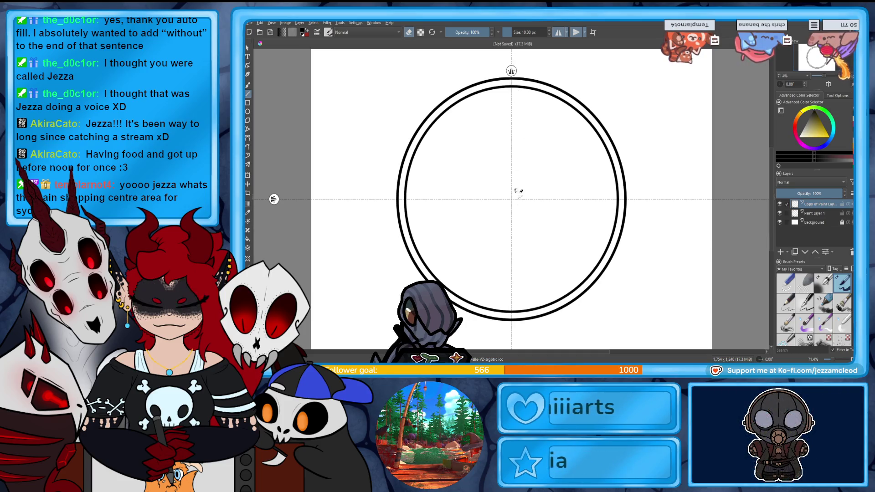
drag(515, 198, 516, 199)
mouse_move(518, 56)
mouse_down()
mouse_move(517, 197)
mouse_move(700, 207)
mouse_up()
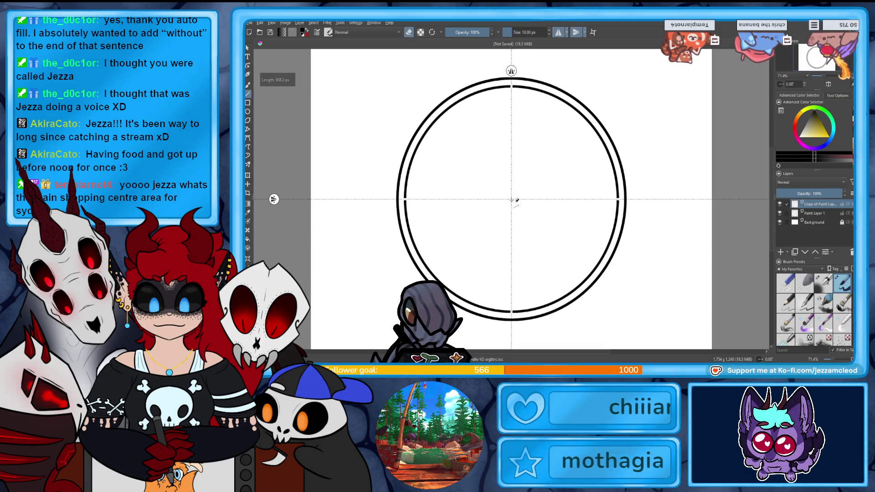
drag(535, 251, 552, 322)
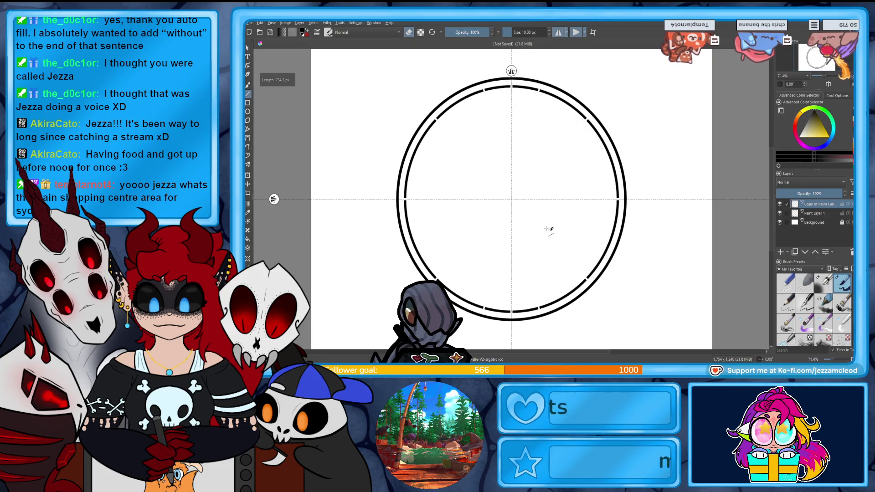
drag(516, 198, 701, 264)
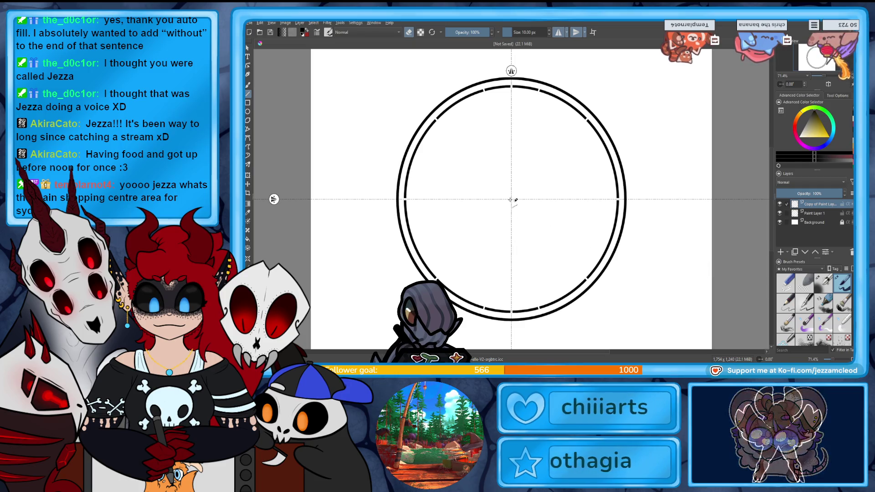
Cut the remaining gaps and fade the inner ring layer to about 46% opacity.
drag(511, 198, 666, 247)
drag(513, 200, 589, 250)
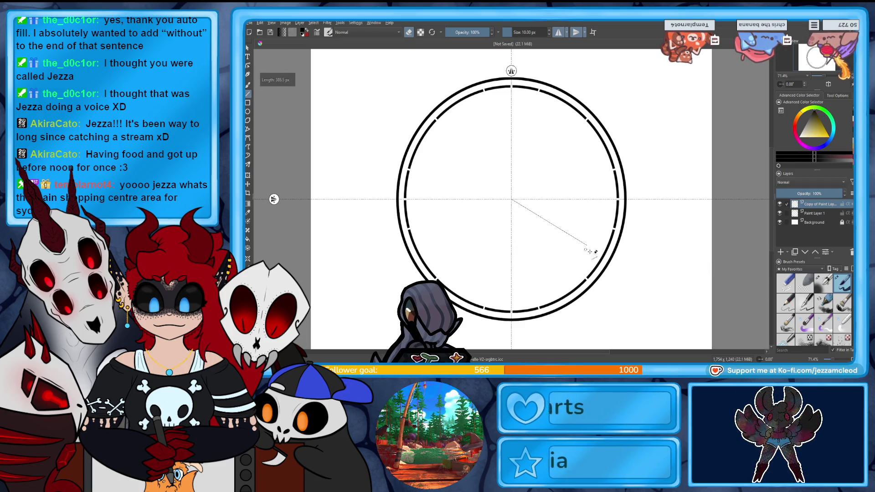
drag(648, 288, 670, 295)
drag(512, 199, 588, 333)
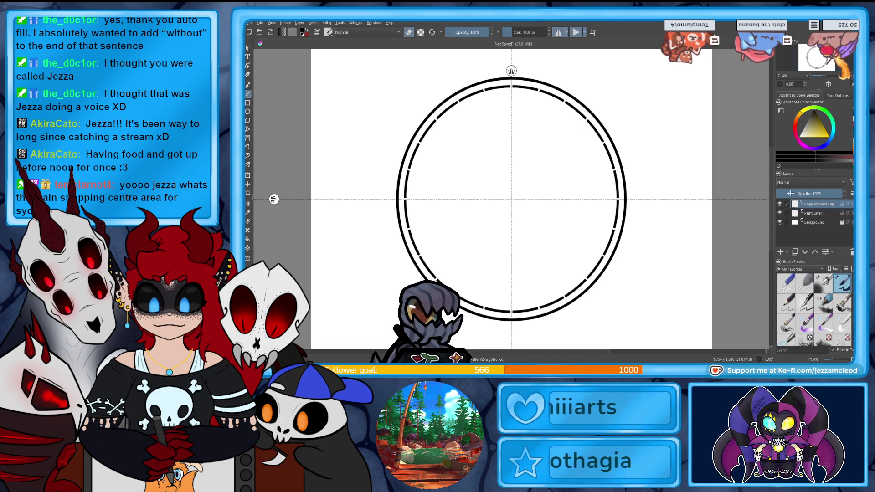
drag(790, 194, 808, 193)
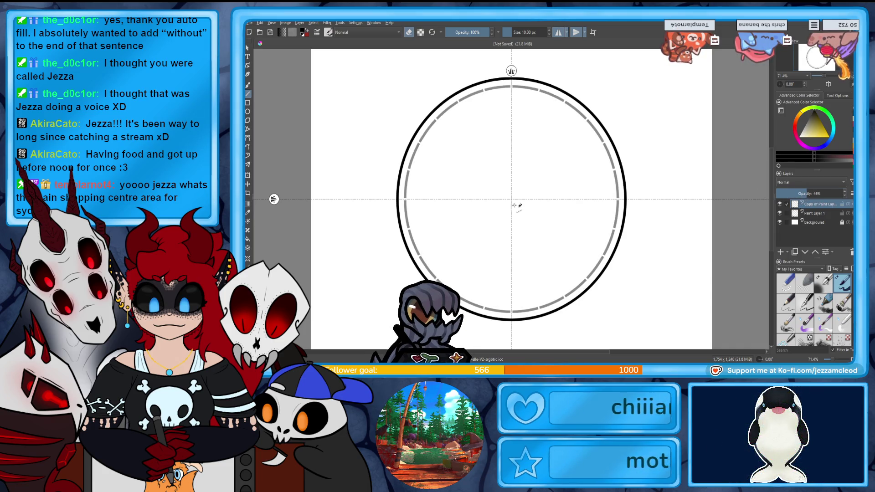
mouse_move(511, 199)
mouse_down()
mouse_move(536, 326)
mouse_move(602, 289)
mouse_move(637, 201)
mouse_up()
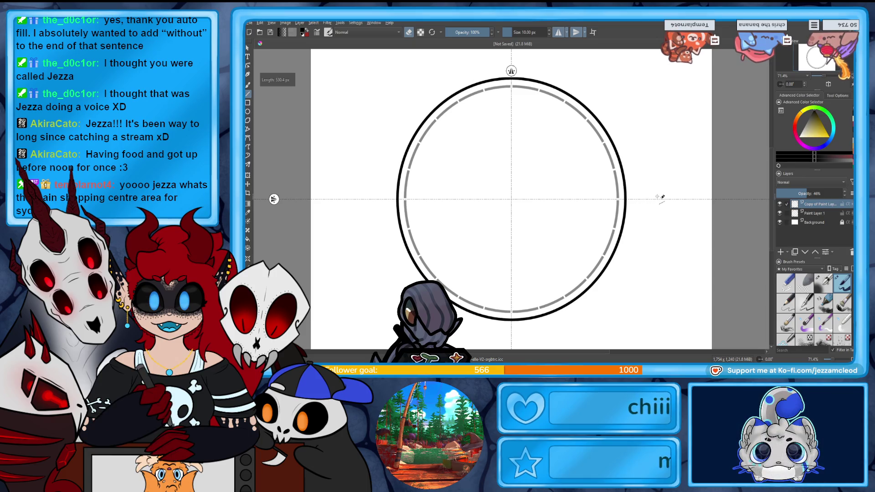
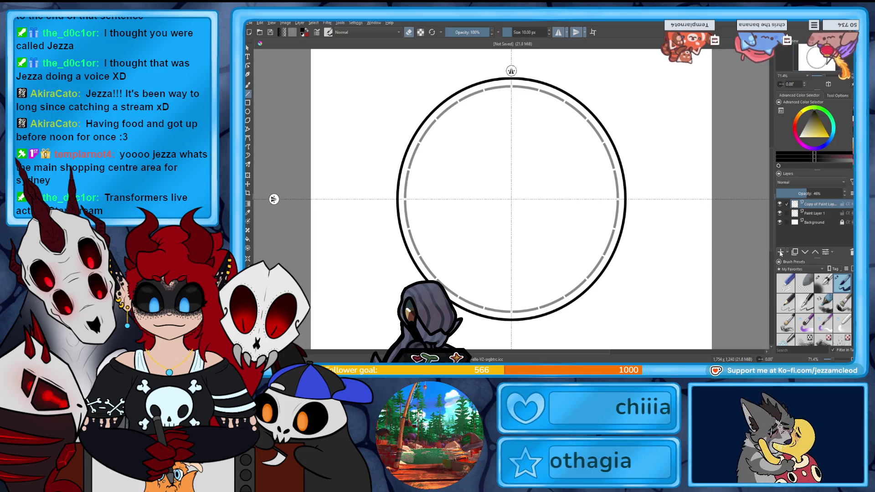
Add a new paint layer and set up a green 15 px freehand brush with left-right mirror only.
click(780, 252)
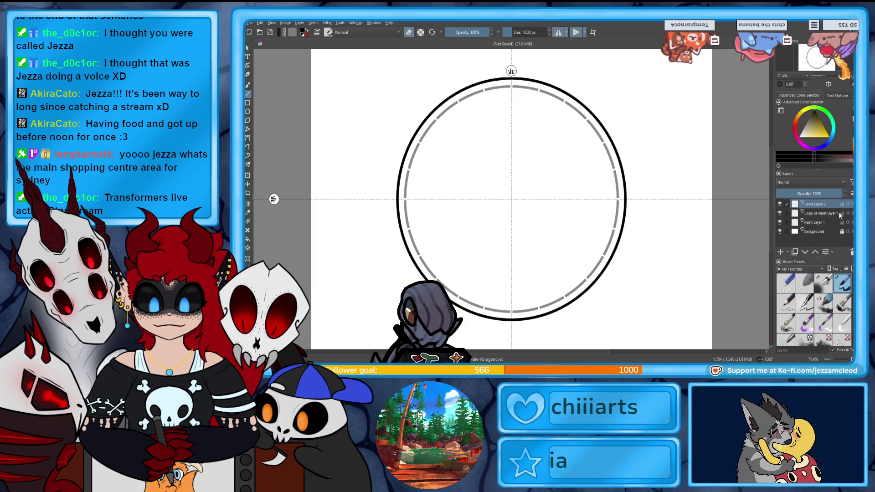
click(823, 281)
click(576, 32)
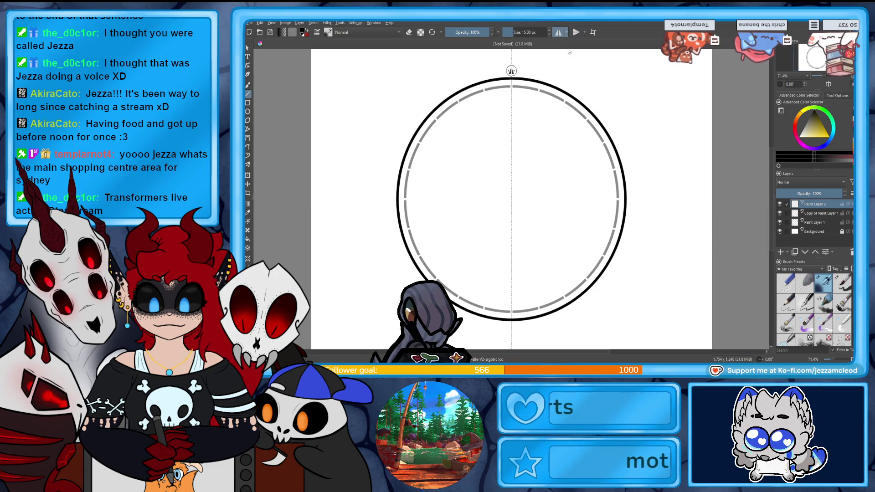
click(248, 85)
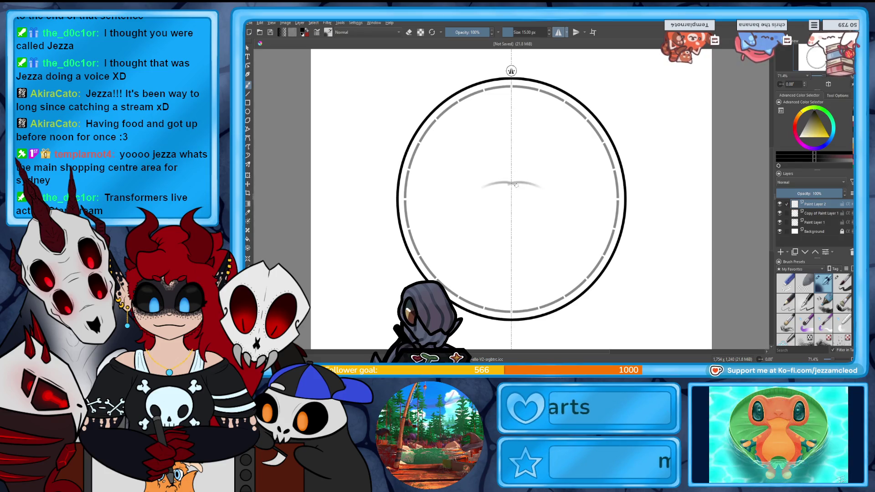
click(816, 124)
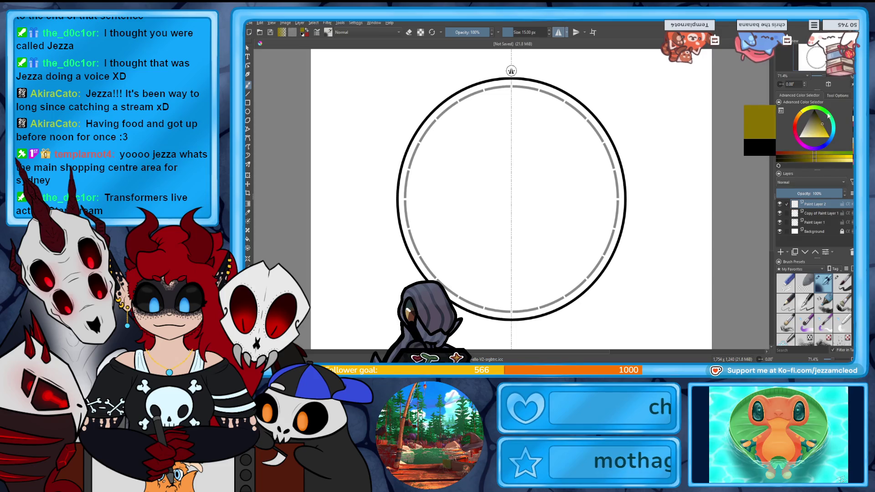
click(795, 127)
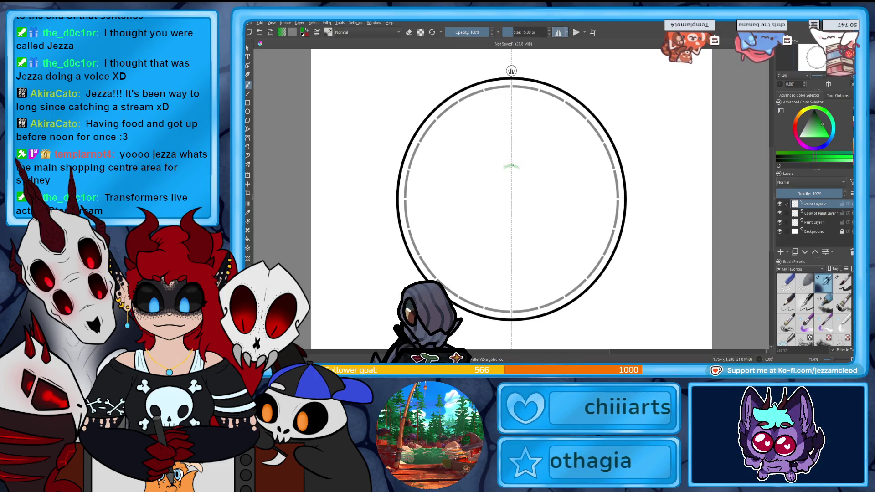
Sketch the round head outline inside the guide ring, redrawing it once.
mouse_move(483, 172)
mouse_down()
mouse_move(458, 205)
mouse_move(477, 248)
mouse_move(554, 242)
mouse_up()
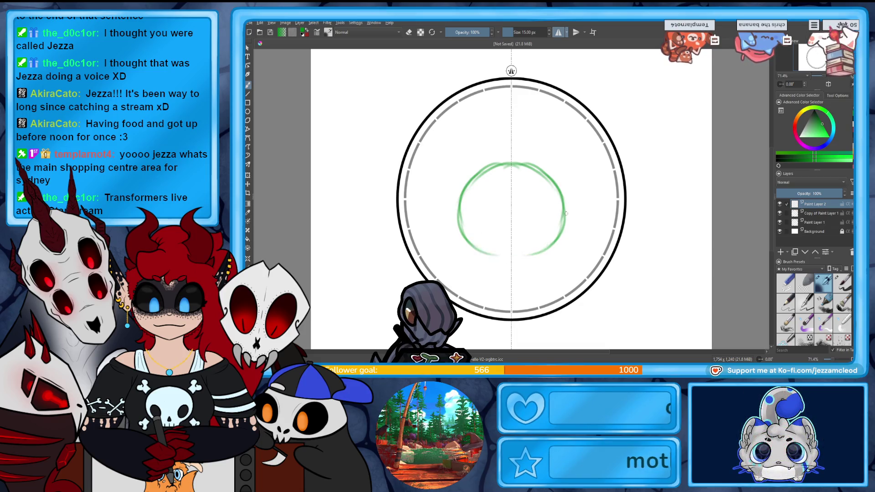
drag(460, 200, 510, 260)
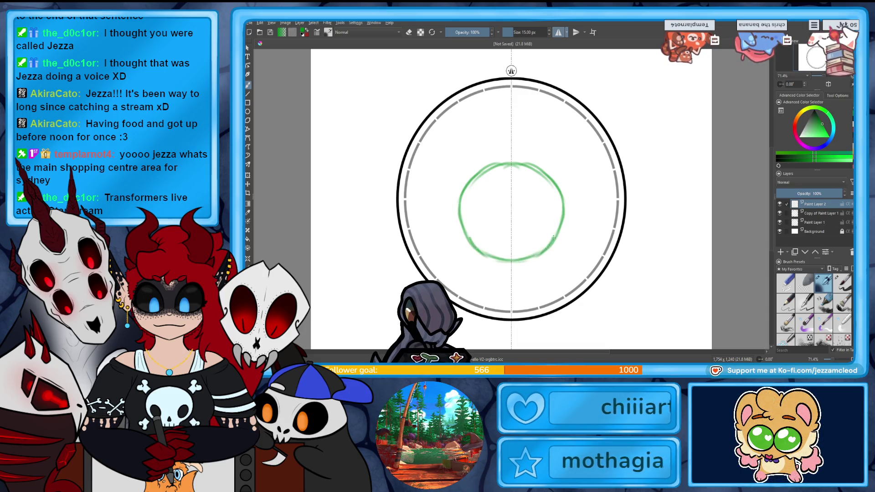
key(ctrl+z)
key(ctrl+z)
key(ctrl+z)
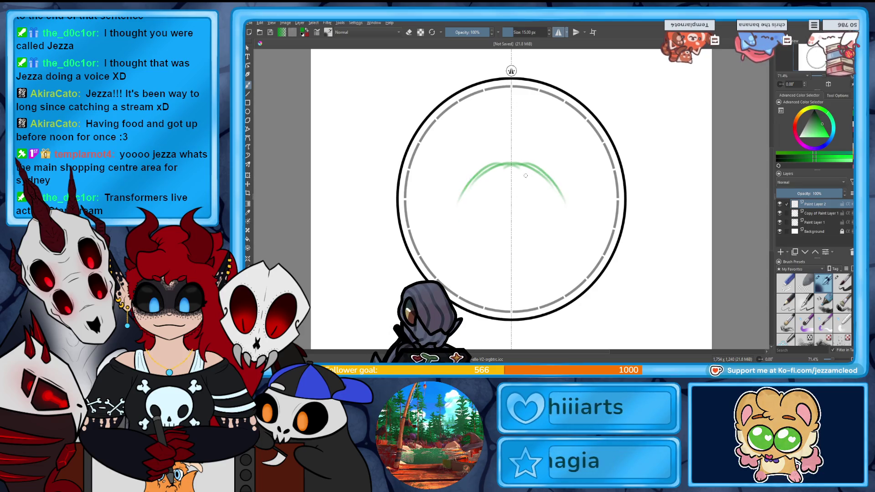
mouse_move(511, 157)
mouse_down()
mouse_move(455, 205)
mouse_move(455, 234)
mouse_move(529, 262)
mouse_move(551, 248)
mouse_up()
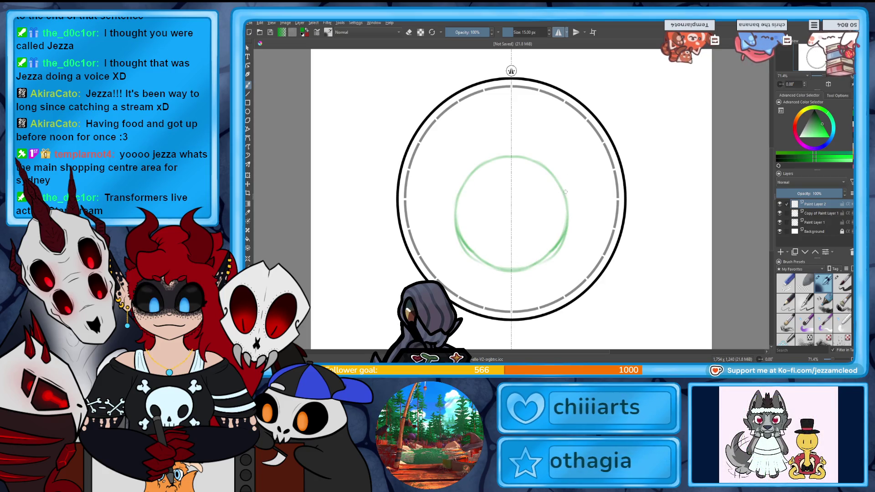
Add mirrored side shapes with paw prints inside and lines beneath them.
drag(562, 176, 560, 226)
key(ctrl+z)
drag(557, 184, 576, 272)
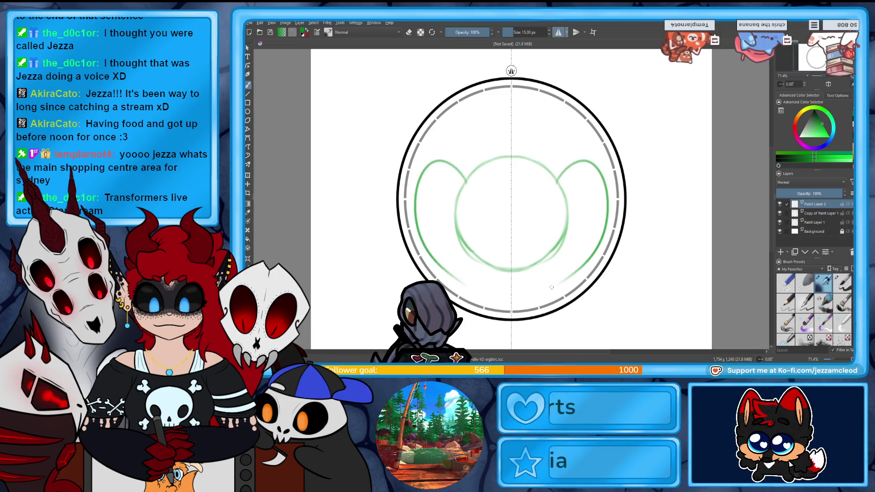
mouse_move(565, 303)
mouse_down()
mouse_move(572, 275)
mouse_move(567, 304)
mouse_up()
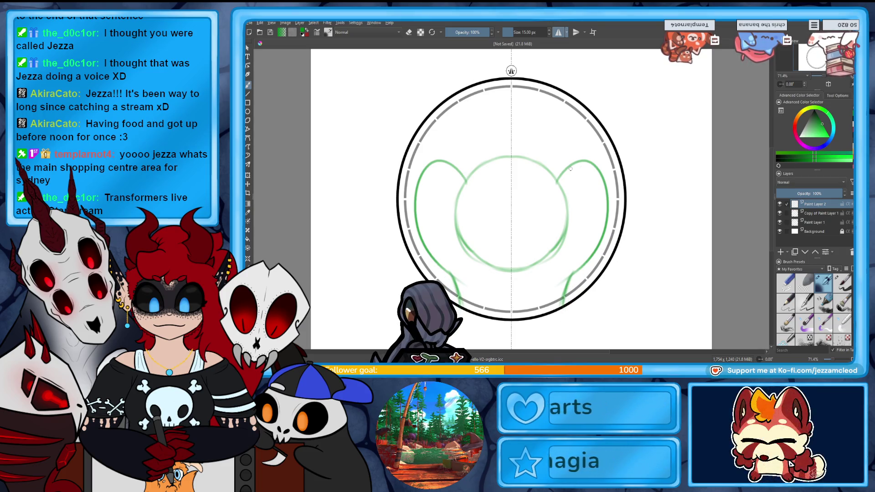
mouse_move(570, 167)
mouse_down()
mouse_move(569, 181)
mouse_move(594, 180)
mouse_move(569, 187)
mouse_move(591, 195)
mouse_move(580, 191)
mouse_move(583, 214)
mouse_up()
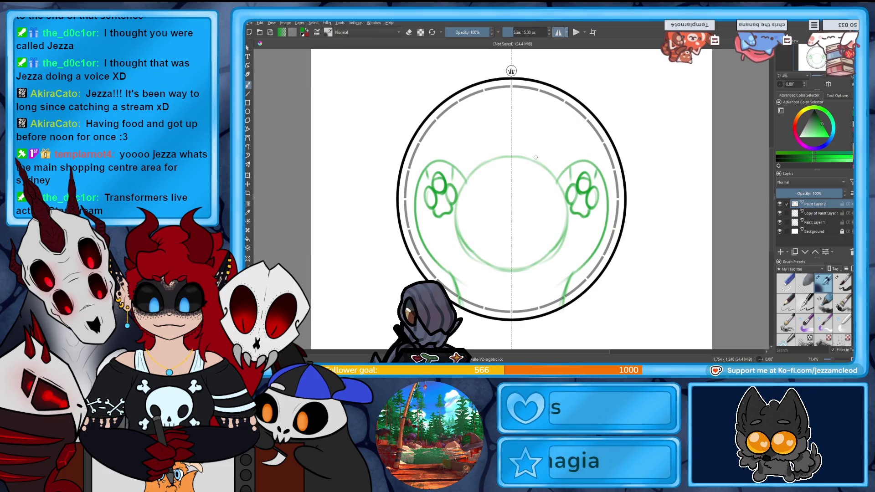
key(ctrl+z)
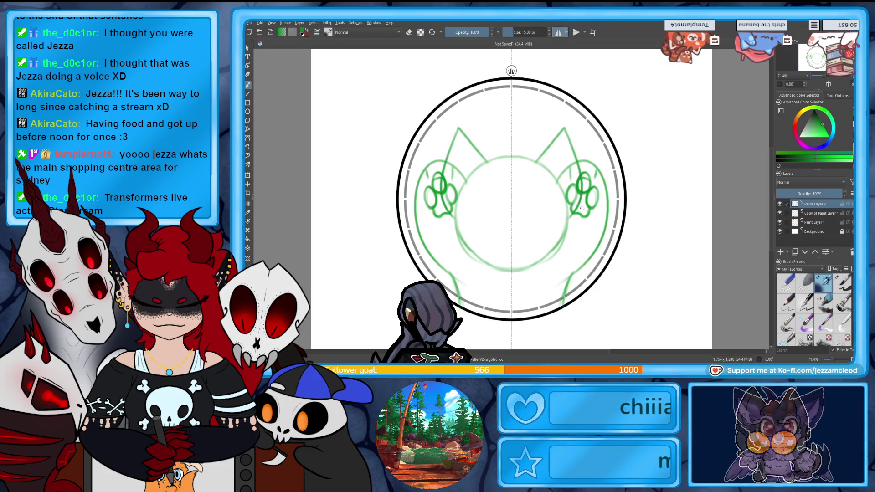
Remove the ear strokes and add mirrored strokes below the paws and fur along the lower head.
key(ctrl+z)
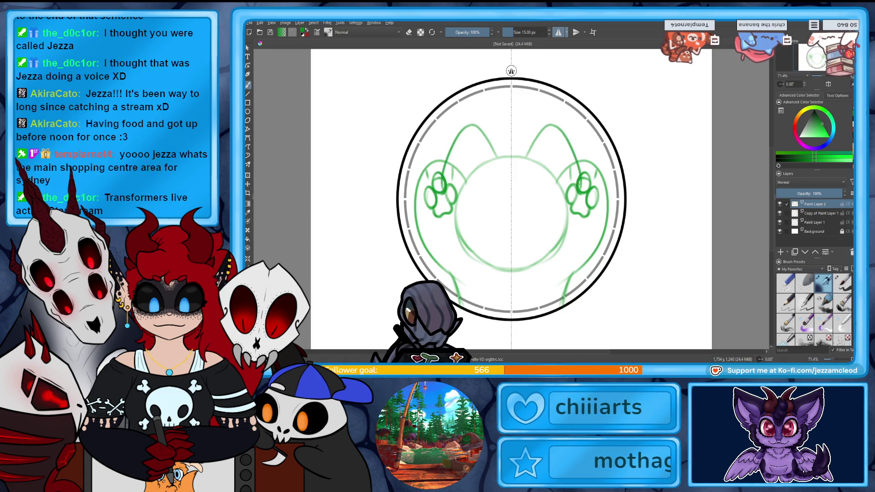
drag(576, 200, 575, 245)
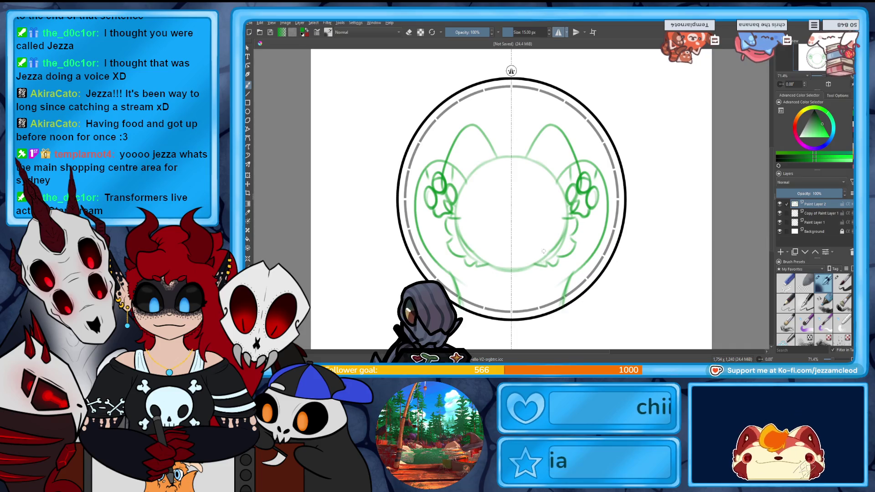
mouse_move(569, 219)
mouse_down()
mouse_move(568, 230)
mouse_move(542, 240)
mouse_up()
key(ctrl+z)
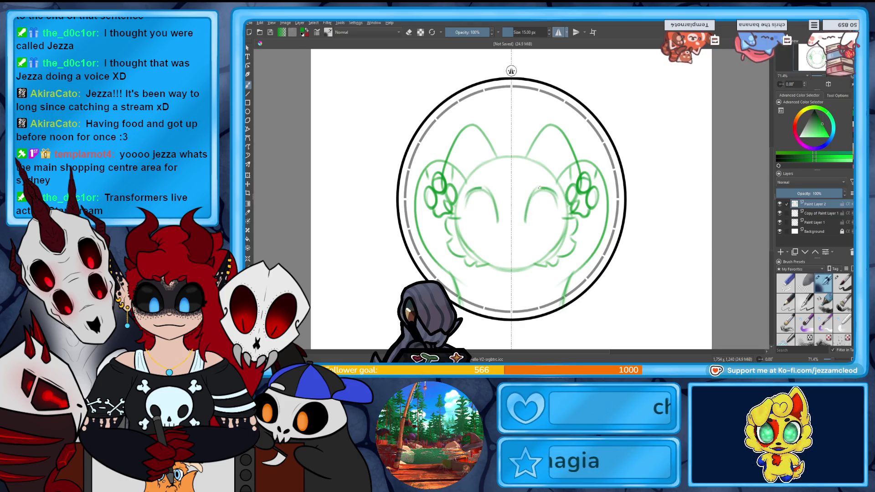
Draw full oval eyes and a lower lip curve, then erase to lighten lines near the cheeks.
mouse_move(526, 217)
mouse_down()
mouse_move(532, 233)
mouse_move(556, 227)
mouse_move(557, 199)
mouse_up()
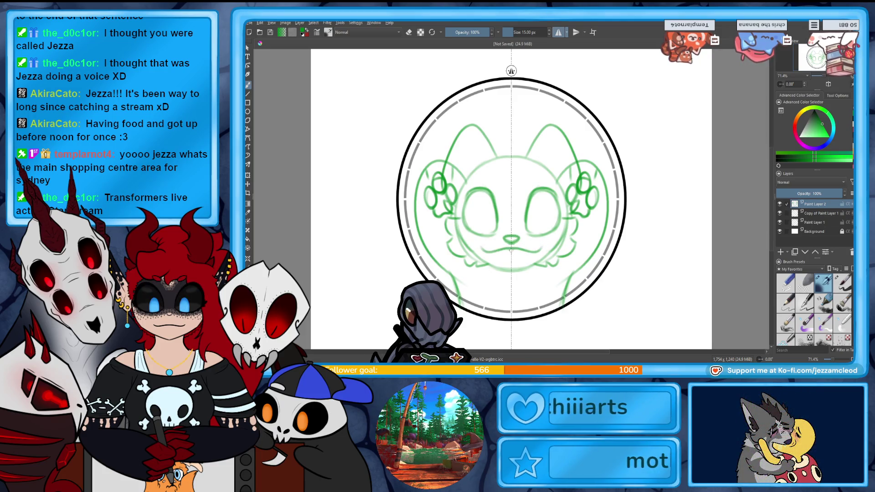
mouse_move(531, 252)
mouse_down()
mouse_move(512, 263)
mouse_move(527, 258)
mouse_up()
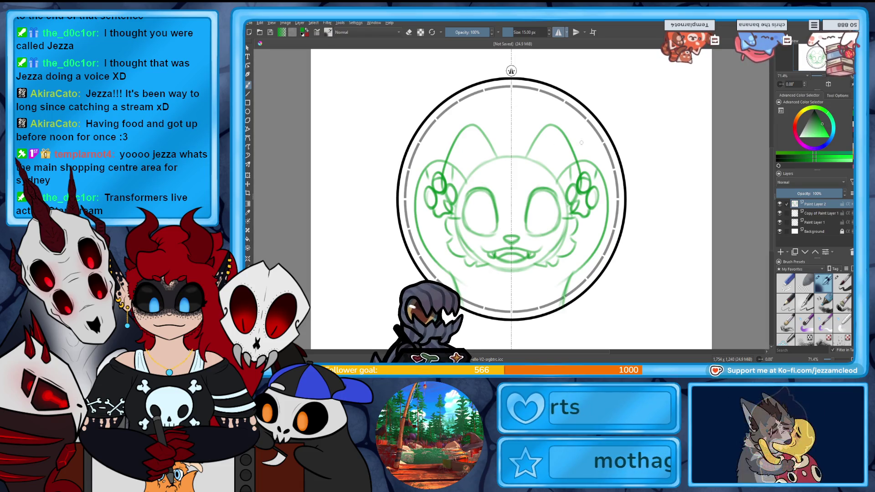
key(e)
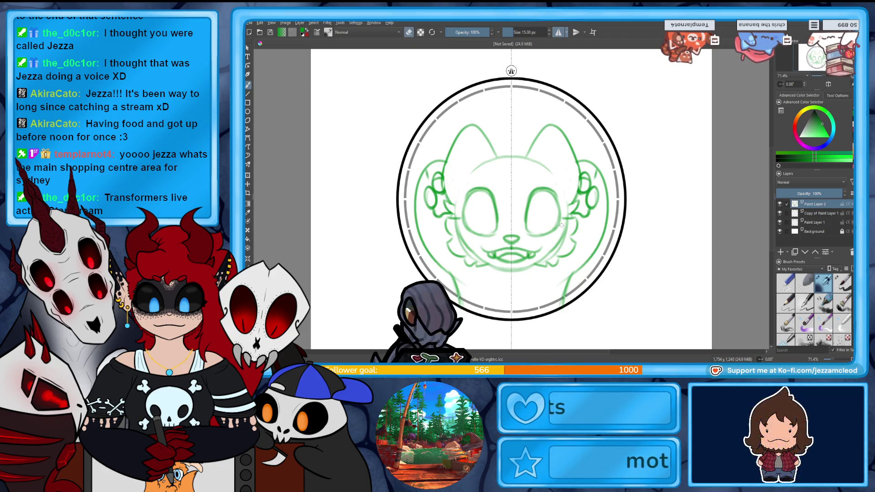
drag(567, 218, 564, 249)
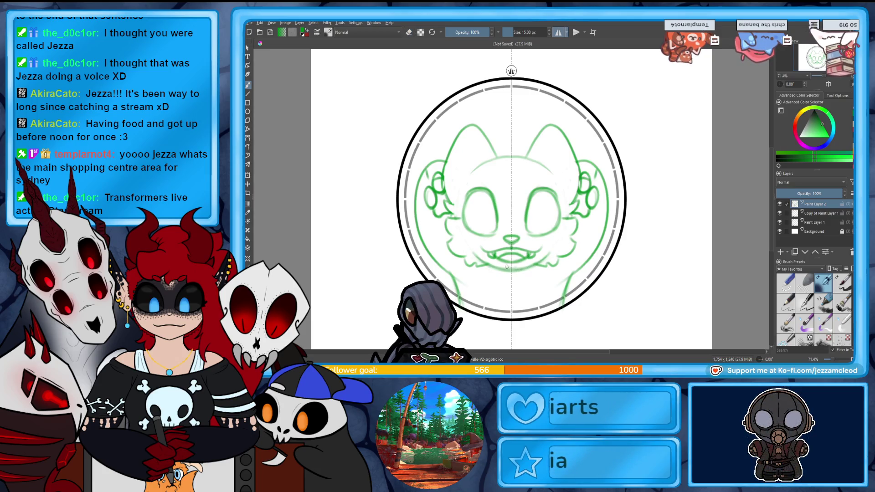
Draw inner ear lines and a pointed, curled hair tuft between the ears.
key(e)
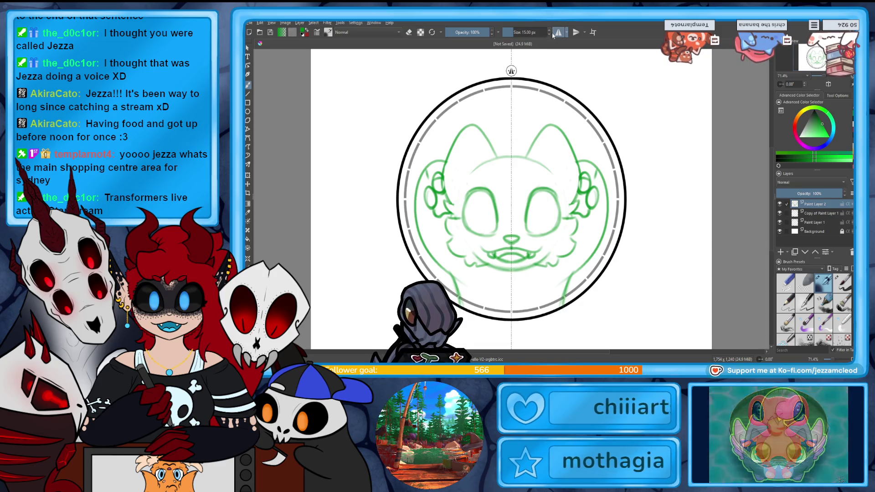
mouse_move(557, 160)
mouse_down()
mouse_move(557, 143)
mouse_move(575, 184)
mouse_move(557, 153)
mouse_up()
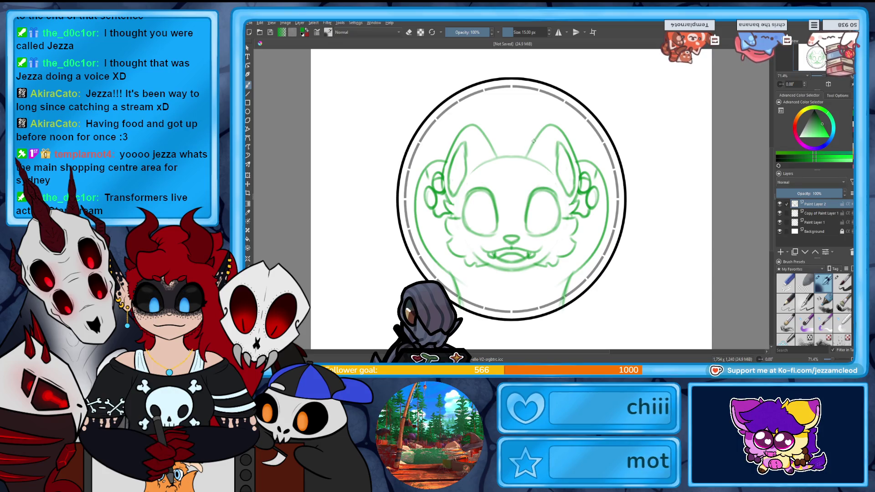
drag(530, 138, 500, 175)
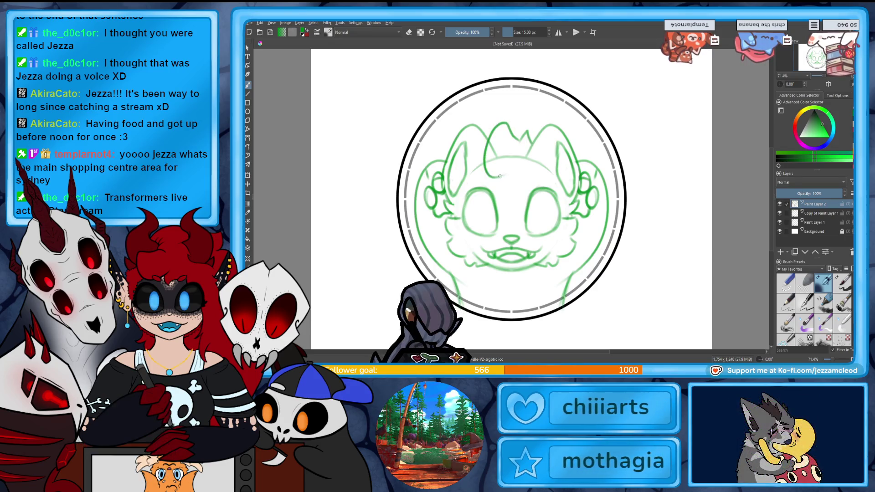
mouse_move(529, 145)
mouse_down()
mouse_move(486, 157)
mouse_move(528, 163)
mouse_up()
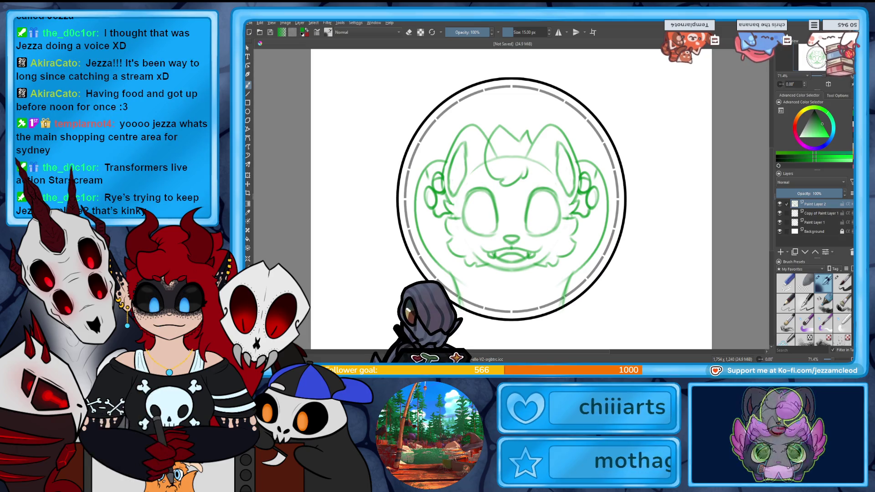
With horizontal mirroring on, paint fluffy fur along the lower circle sides and chin.
click(558, 32)
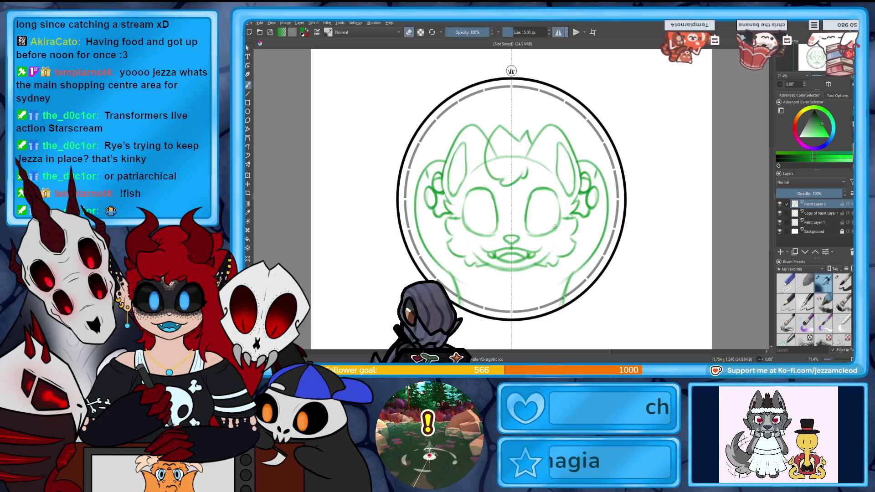
key(e)
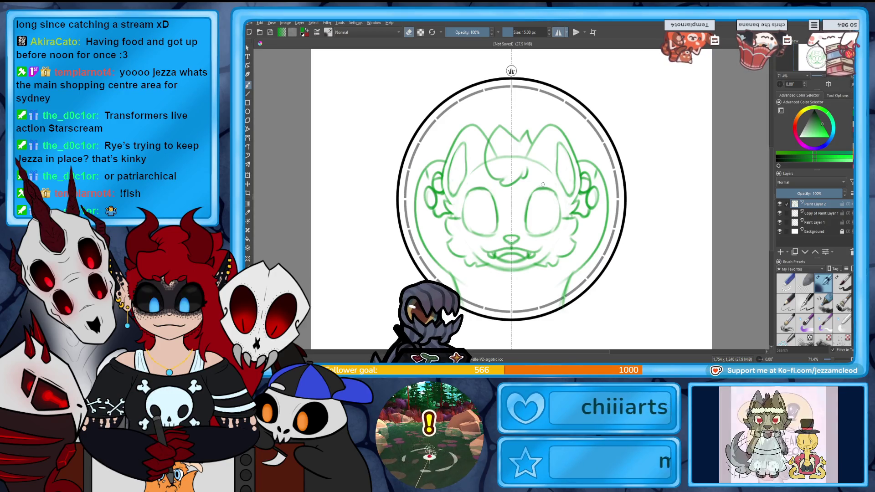
key(e)
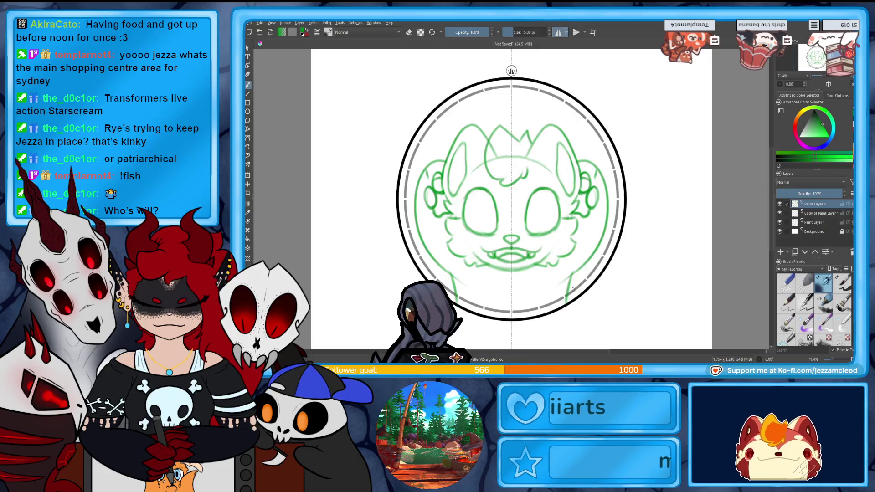
mouse_move(585, 262)
mouse_down()
mouse_move(564, 298)
mouse_move(574, 270)
mouse_up()
key(e)
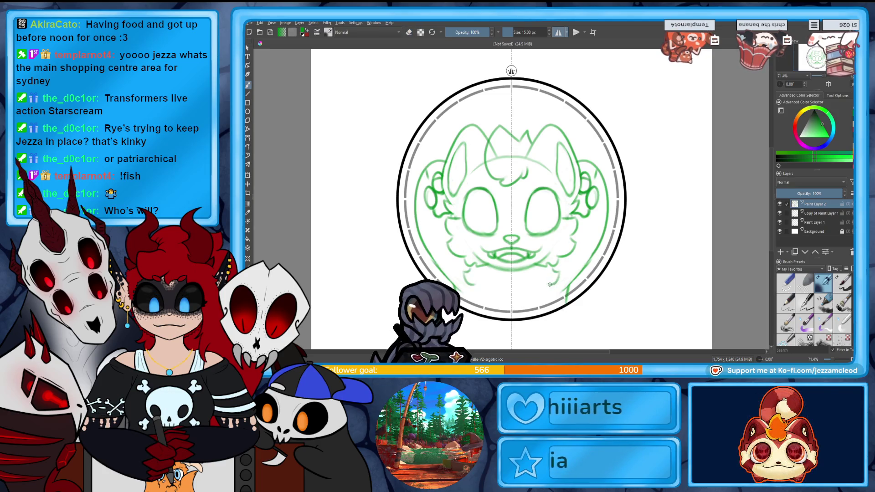
drag(542, 291, 519, 298)
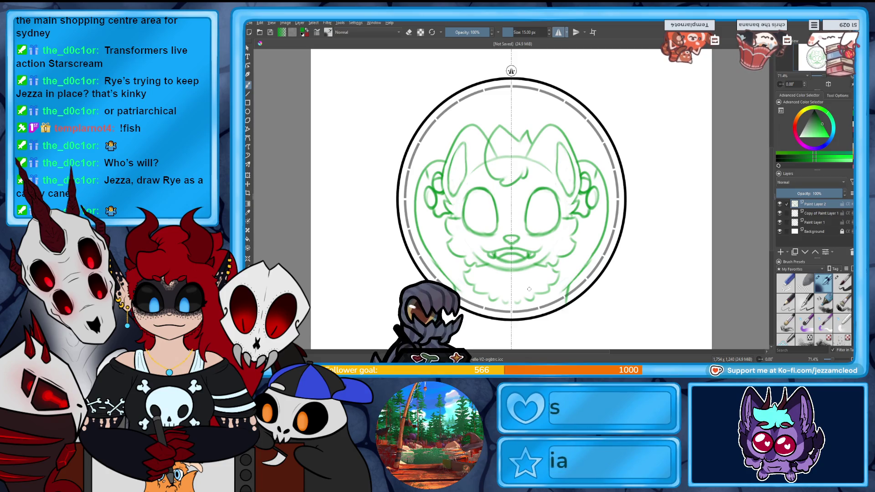
Duplicate the circle layer Paint Layer 1.
click(812, 216)
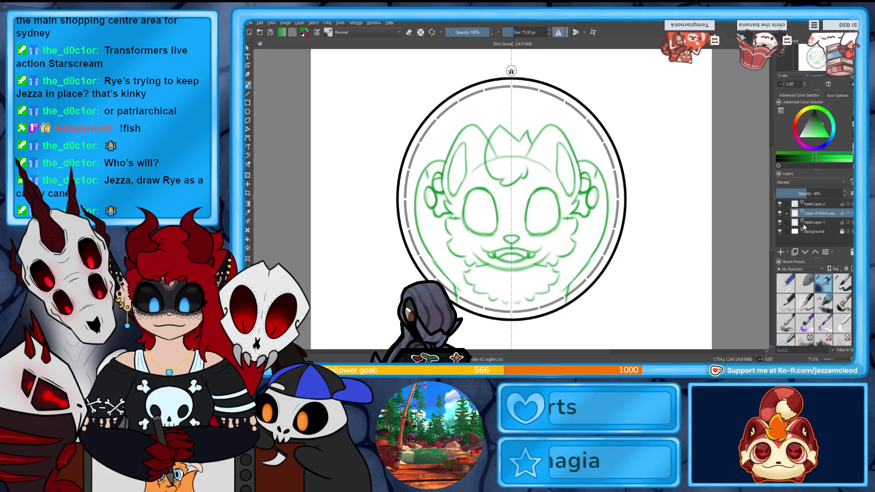
mouse_move(802, 226)
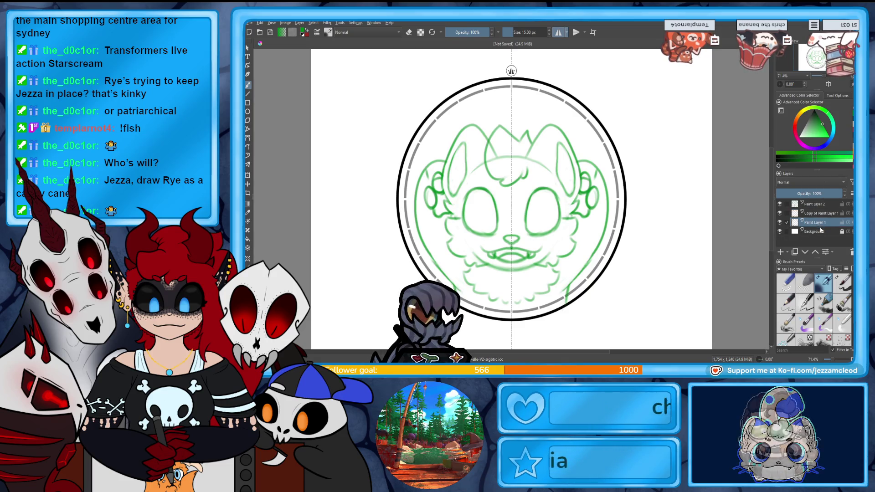
mouse_move(837, 223)
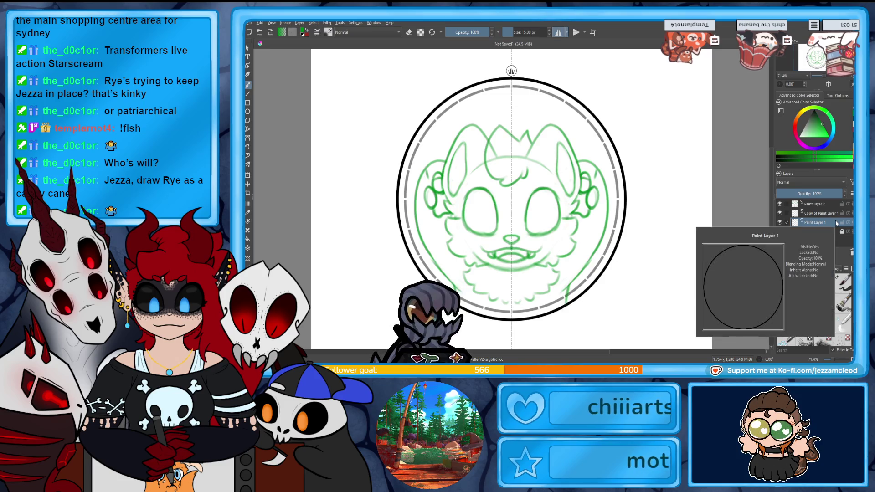
key(ctrl+j)
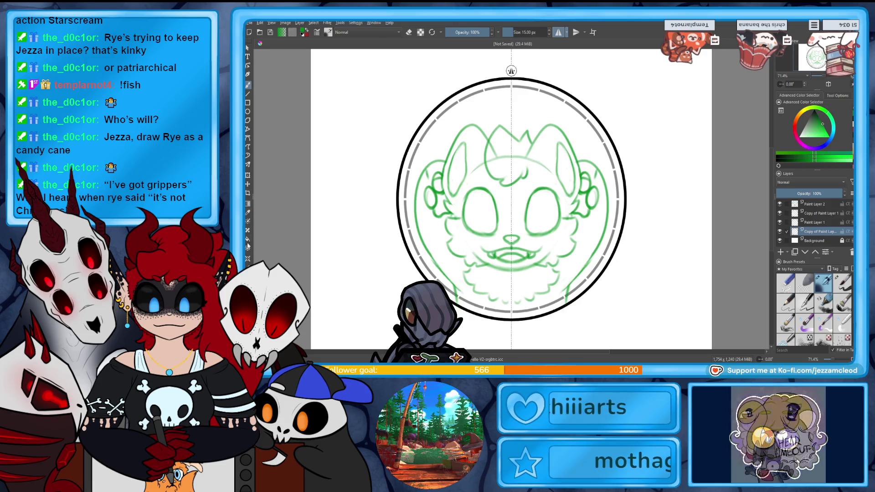
Fill the circle interior and the thick outer ring with light grey.
click(807, 133)
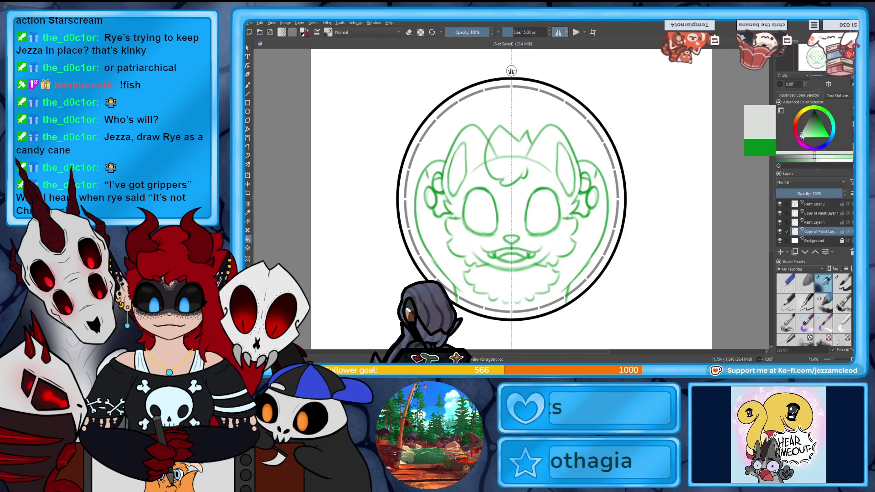
click(555, 234)
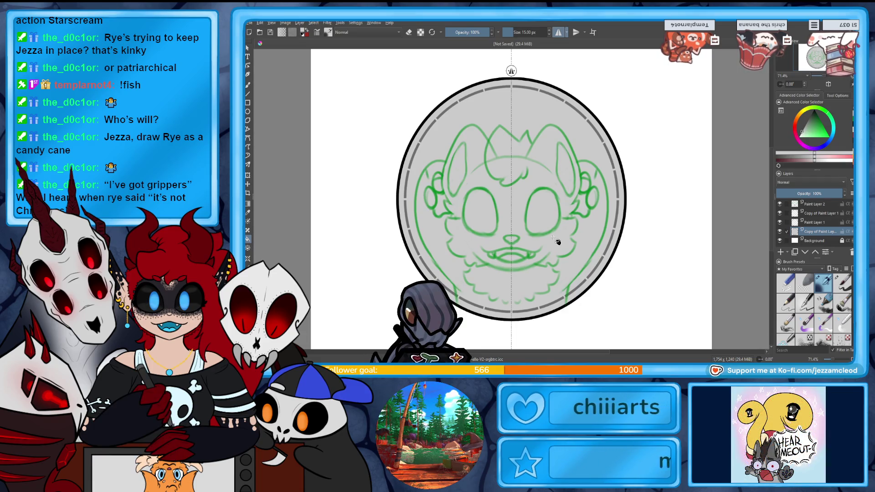
click(800, 136)
click(578, 230)
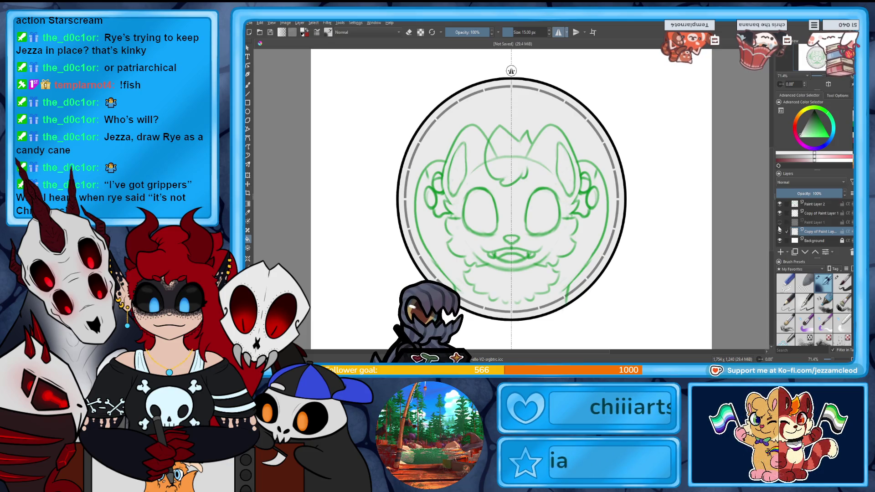
click(624, 236)
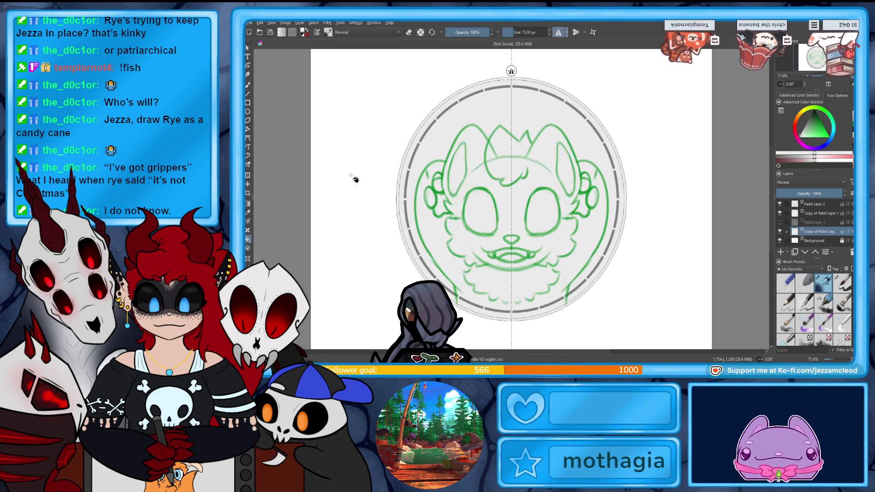
click(248, 85)
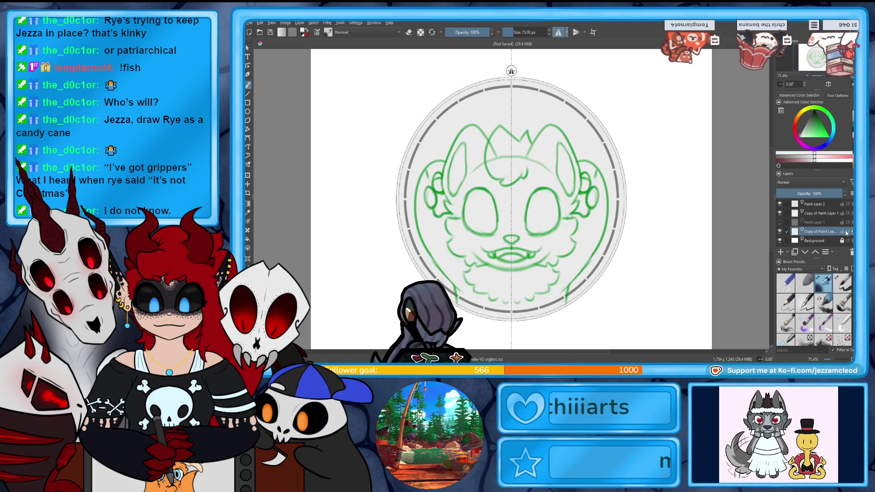
drag(532, 97, 565, 97)
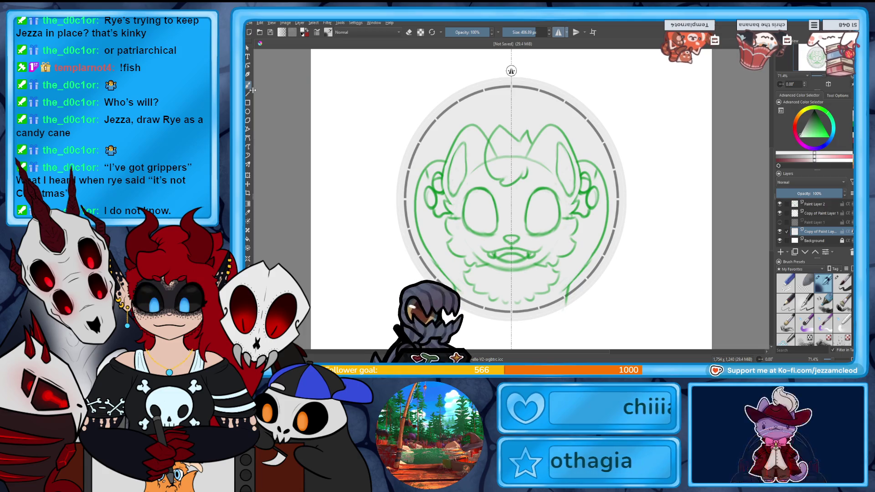
Try erasing part of the outer rim with a small eraser, then undo it.
scroll(375, 72, up, 3)
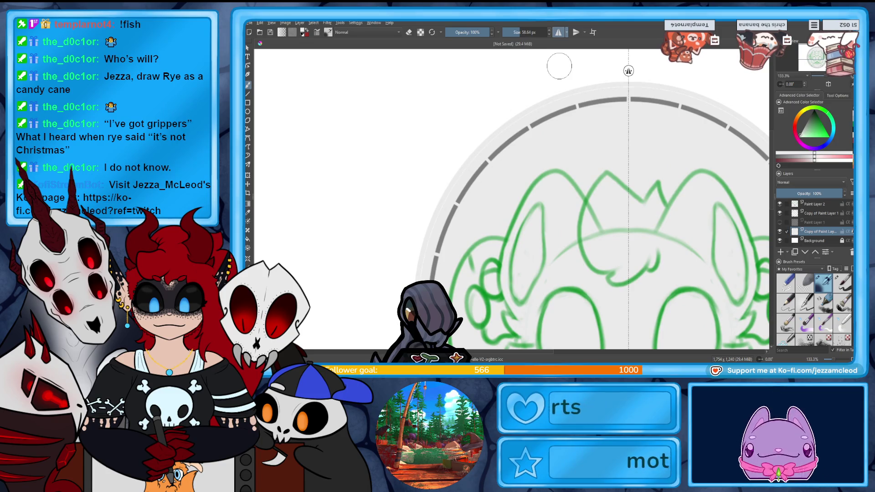
click(842, 283)
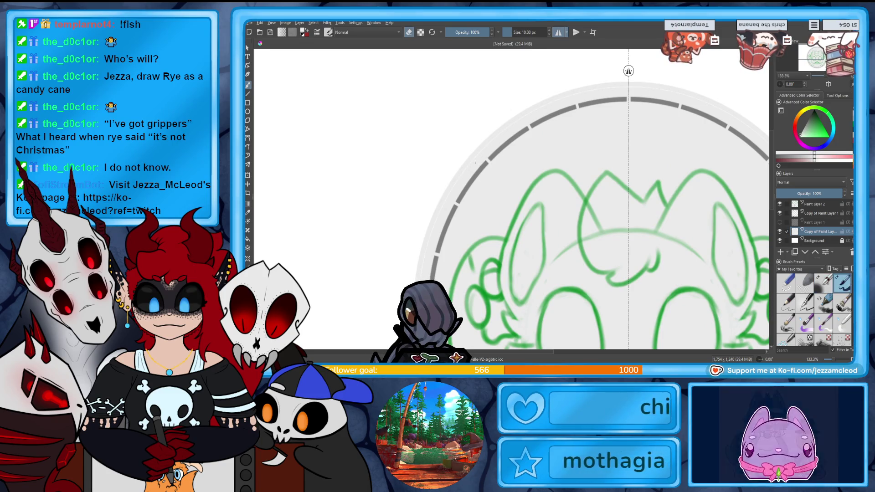
drag(475, 162, 490, 145)
key(ctrl+z)
key(e)
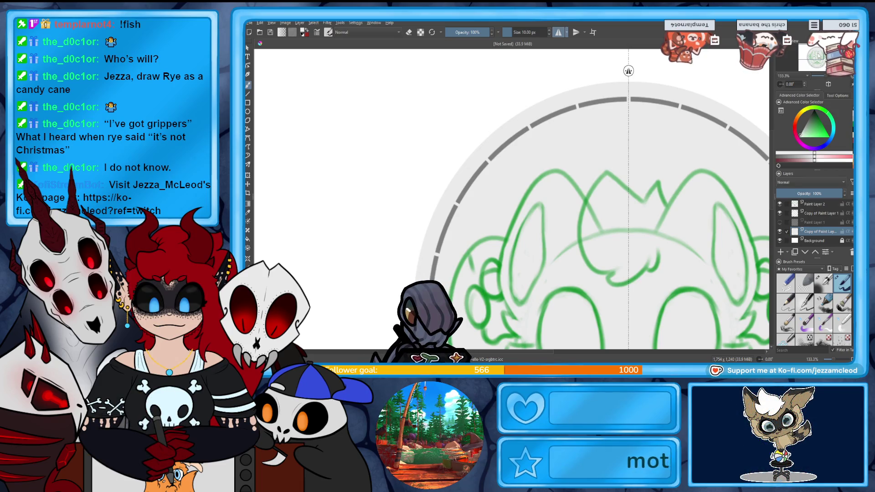
drag(466, 357, 473, 160)
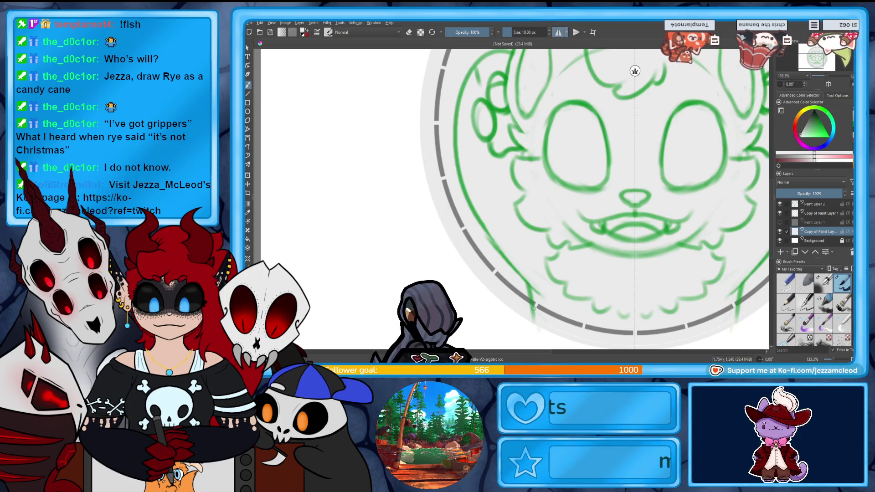
scroll(533, 307, down, 3)
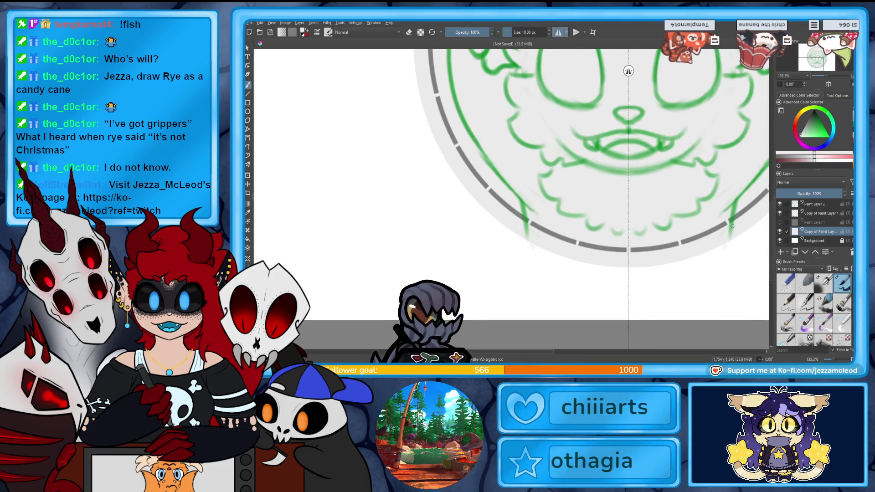
scroll(824, 57, down, 2)
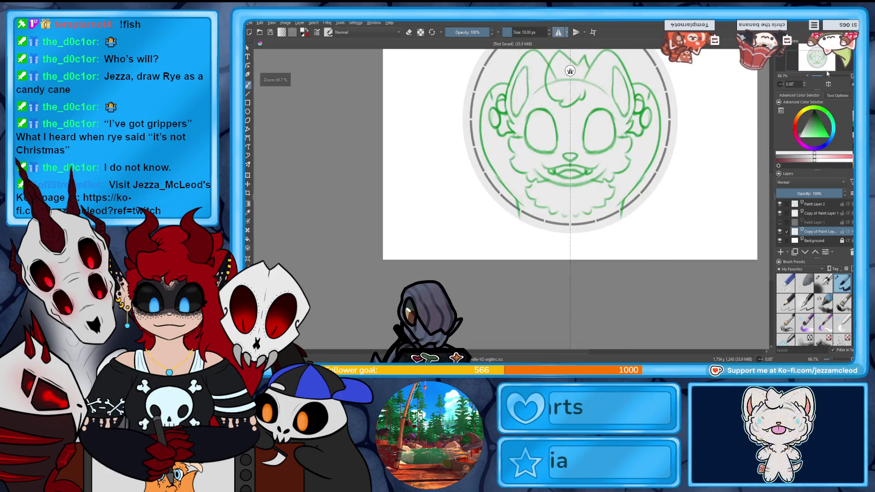
scroll(825, 61, up, 1)
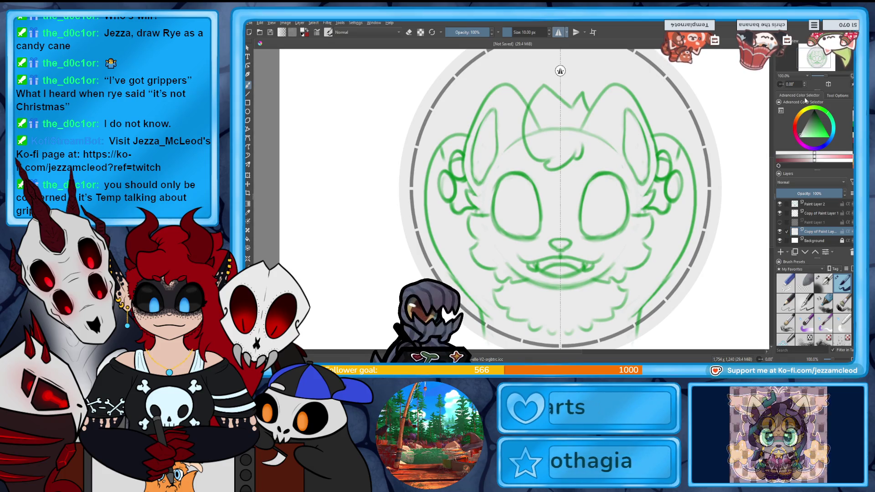
Show the black outline ring layer again and zoom out to 66.7% to see the whole badge.
click(779, 223)
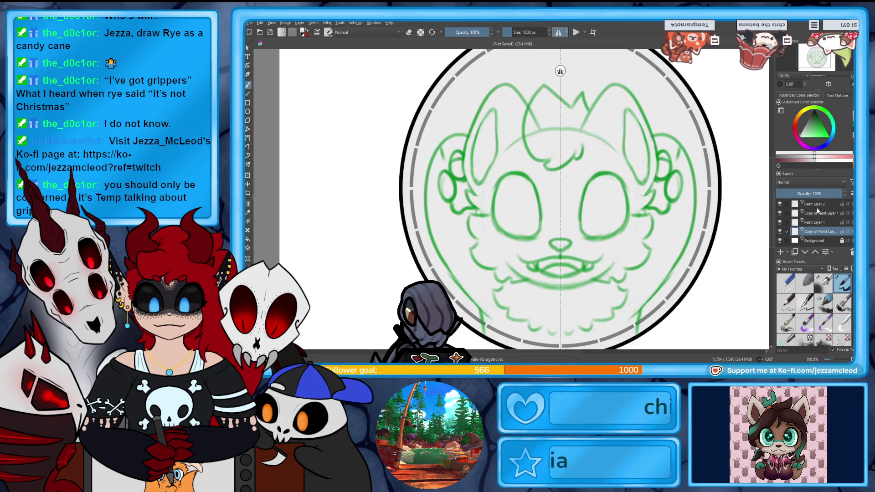
mouse_move(840, 222)
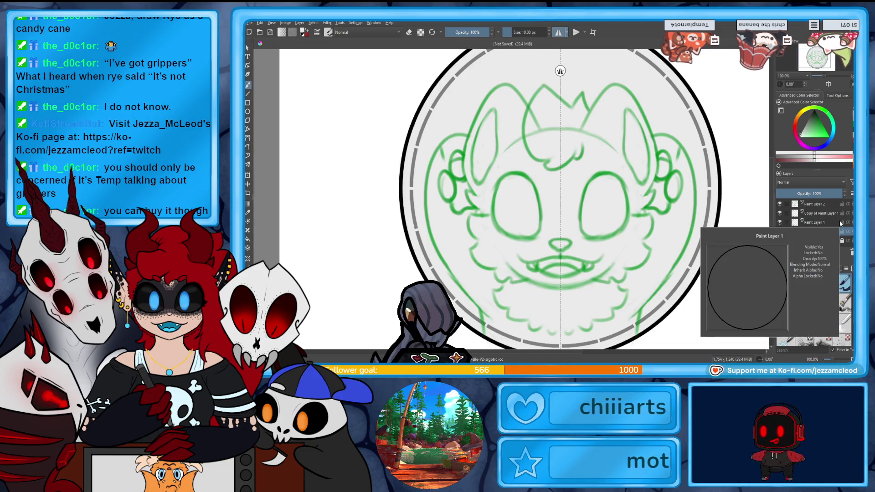
drag(820, 76, 826, 78)
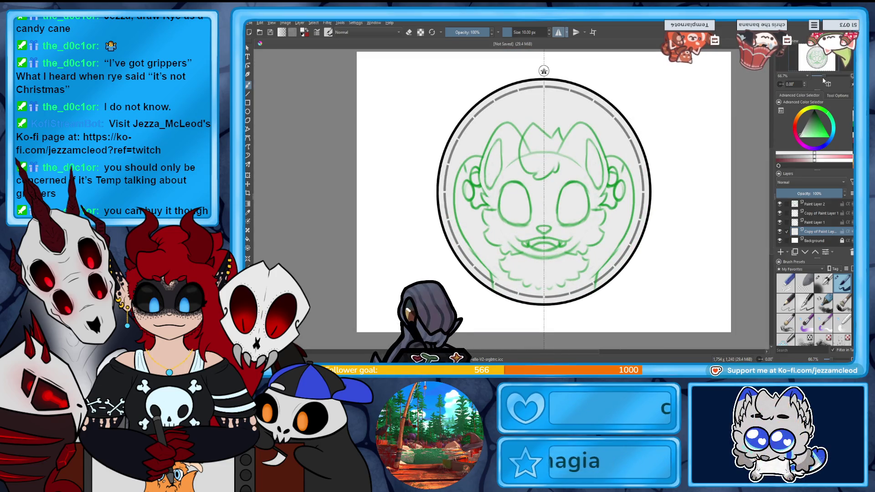
click(825, 79)
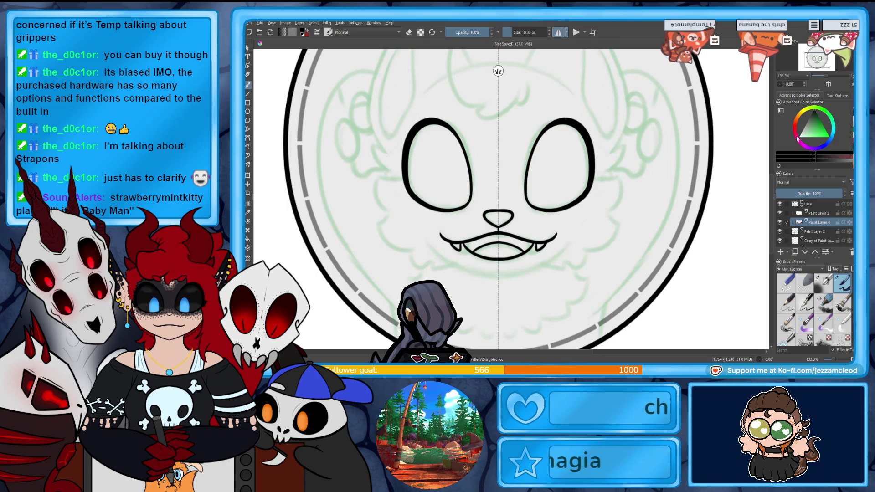
Centre the view on the face and hide the eye lineart layer to check it.
drag(578, 237, 598, 333)
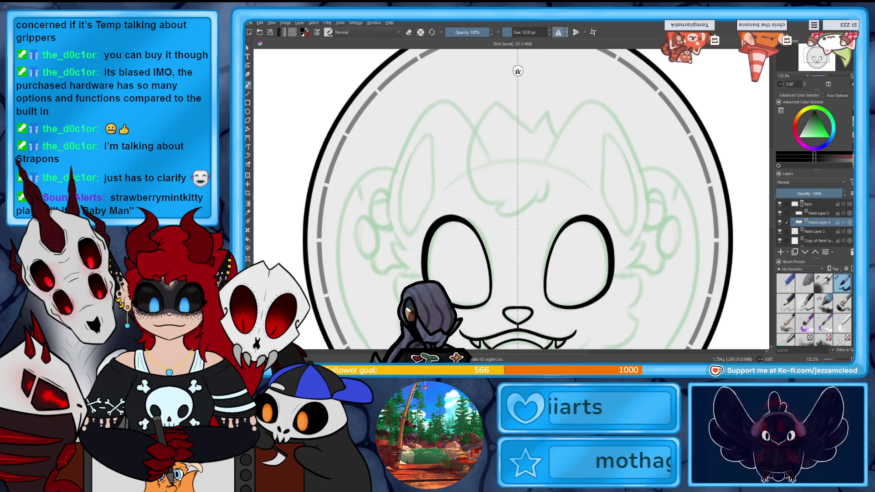
mouse_move(828, 70)
mouse_down()
mouse_move(831, 79)
mouse_move(816, 61)
mouse_up()
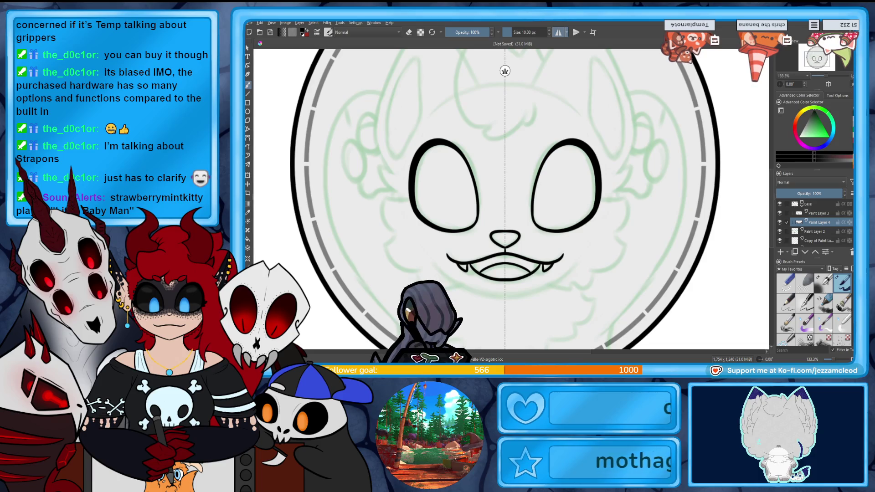
drag(505, 182, 485, 196)
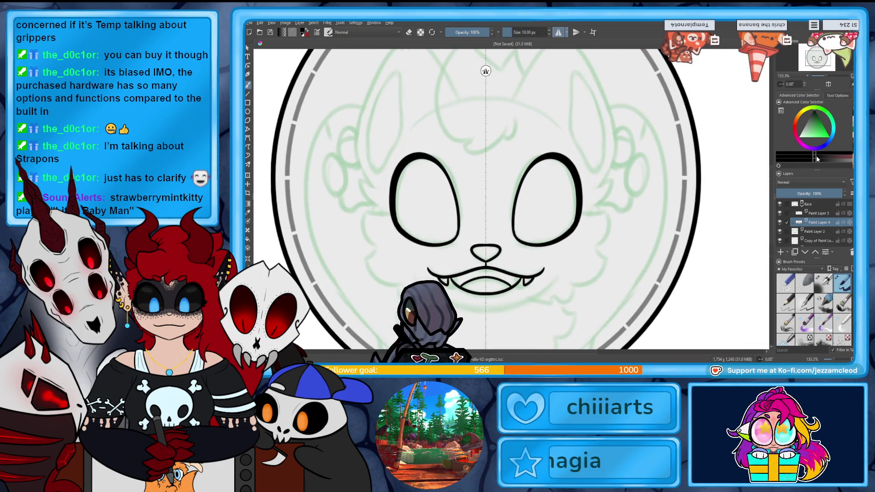
click(779, 222)
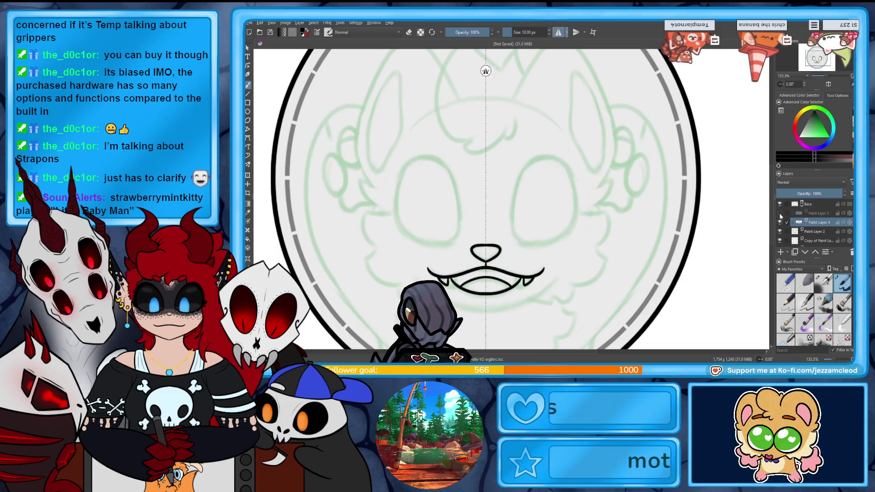
Rename the eye lineart layer Eyes and save as Badge Base.kra, undoing test cheek hooks.
click(779, 221)
double_click(820, 213)
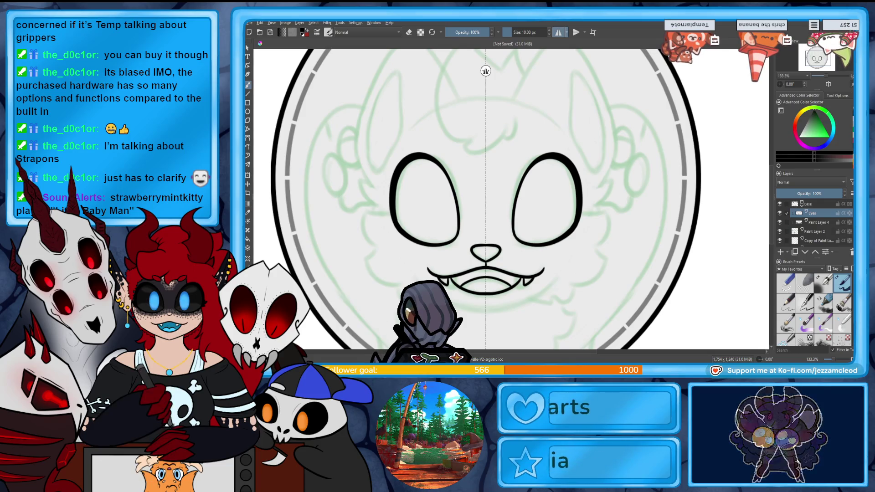
key(ctrl+s)
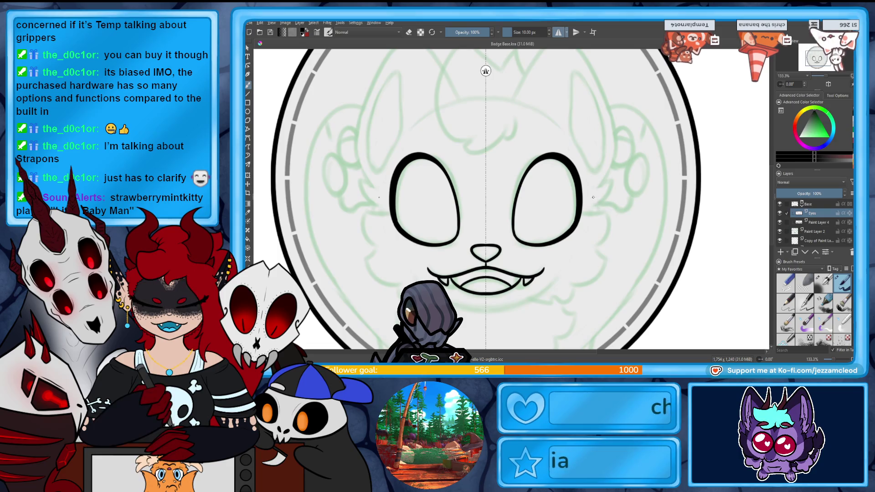
mouse_move(593, 196)
mouse_down()
mouse_move(611, 227)
mouse_move(594, 250)
mouse_up()
key(ctrl+z)
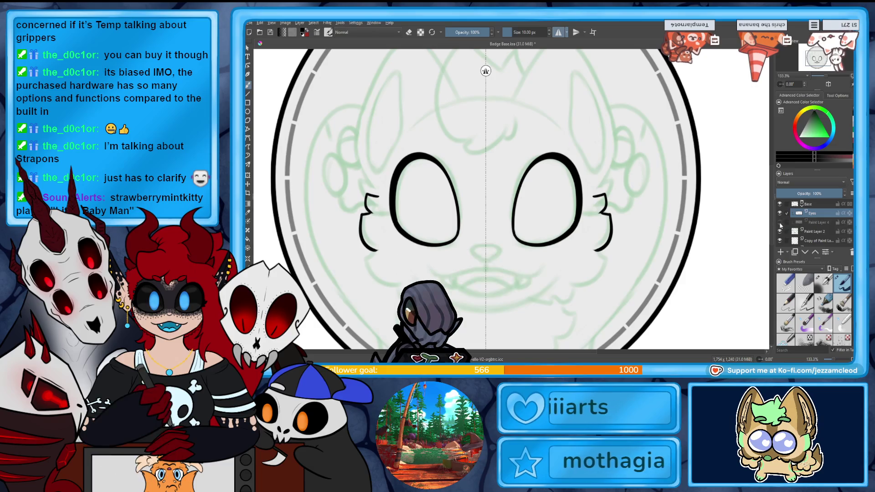
key(ctrl+z)
Rename the mouth lineart layer Mouth/Nose and add a new blank layer.
click(819, 223)
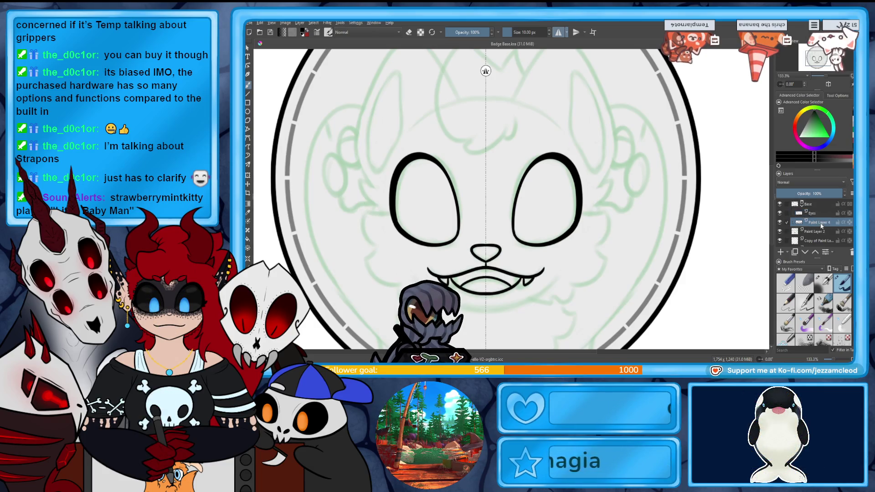
text(Mouth)
key(Return)
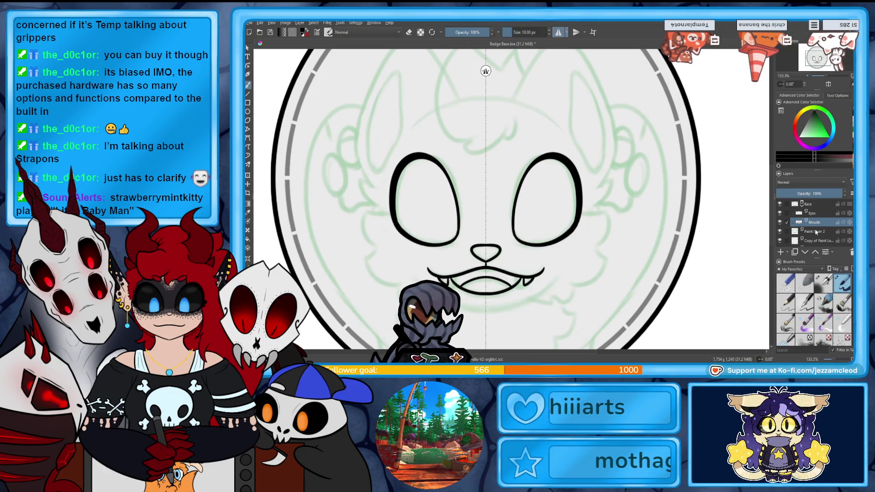
double_click(819, 222)
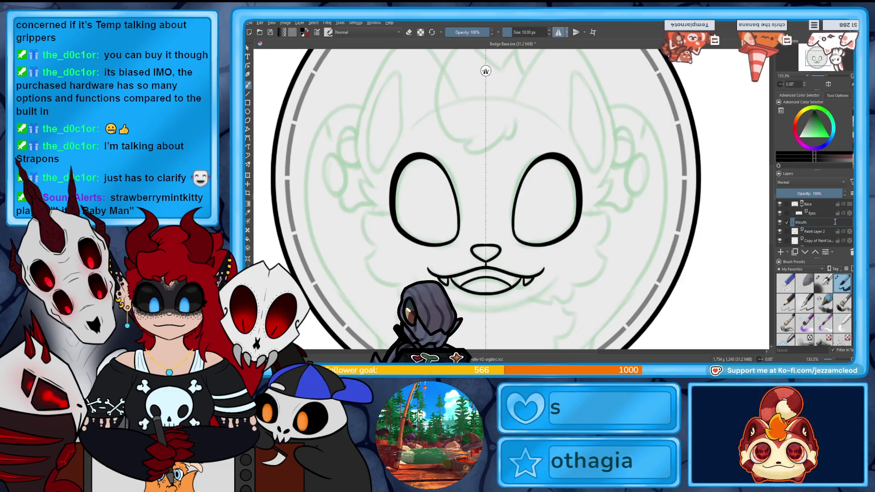
text(/Nose)
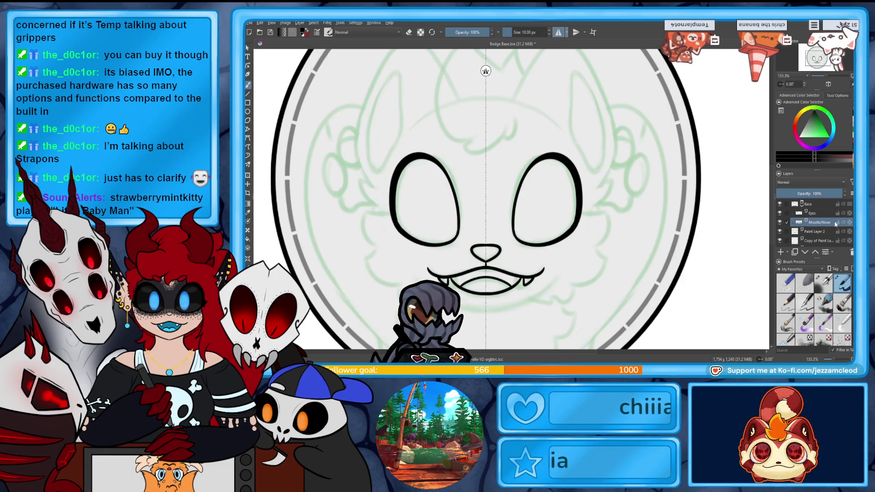
click(780, 252)
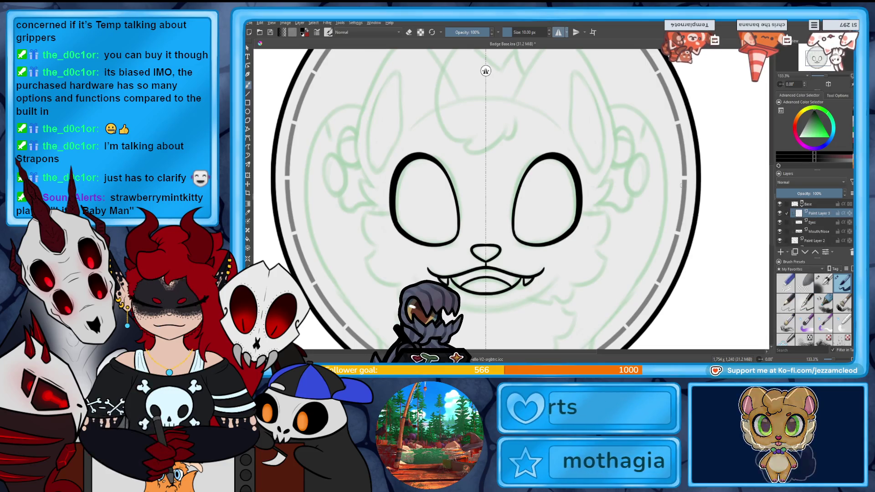
Ink mirrored cat ears running down to the cheeks, redrawing them once.
drag(519, 137, 551, 198)
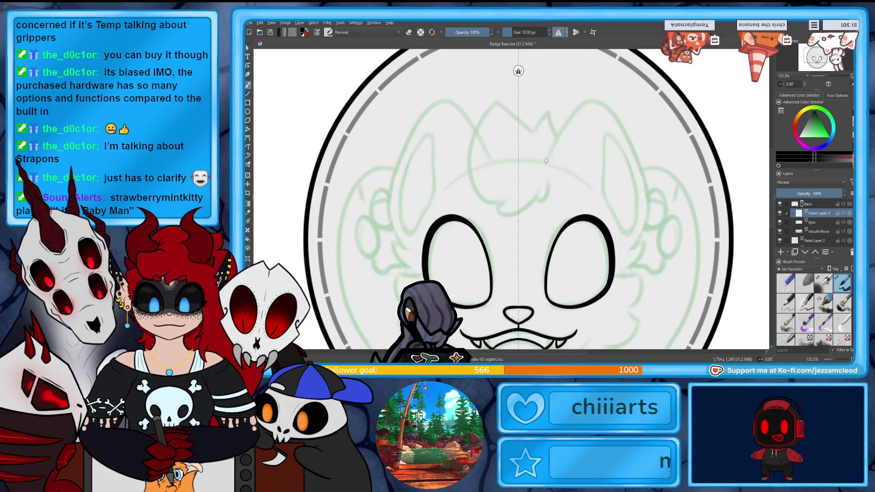
mouse_move(546, 160)
mouse_down()
mouse_move(645, 173)
mouse_move(638, 241)
mouse_up()
key(ctrl+z)
drag(546, 161, 638, 269)
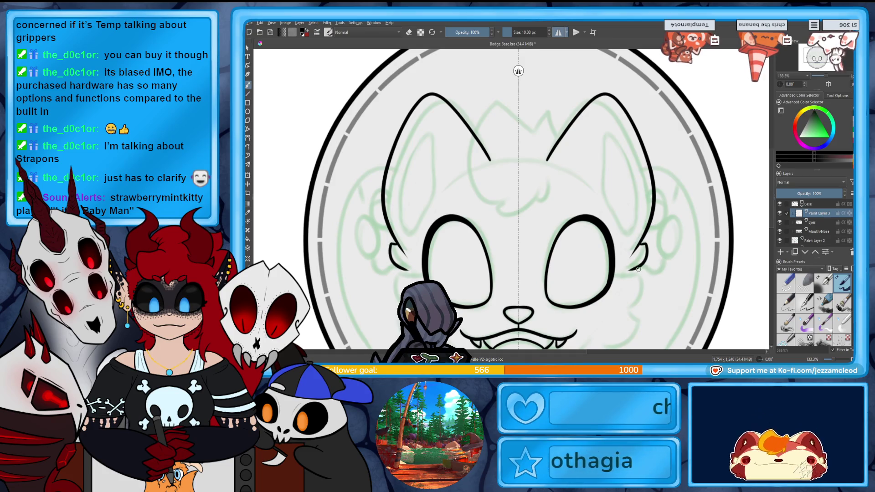
key(ctrl+z)
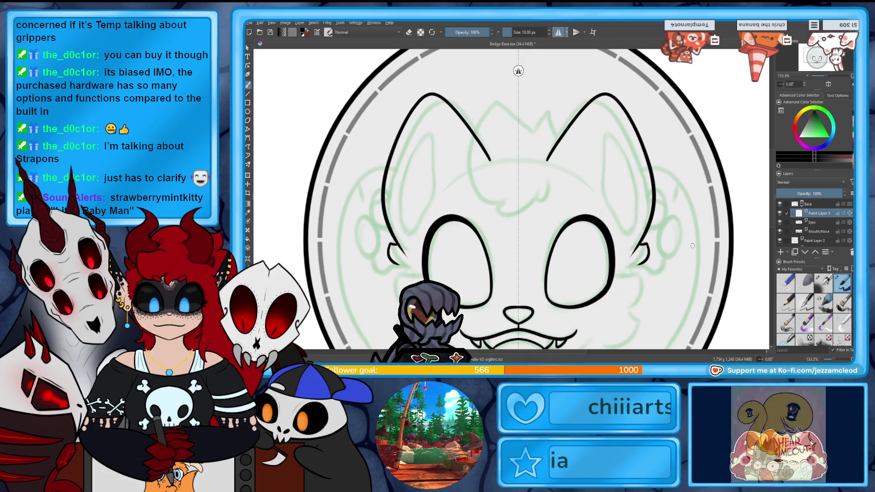
Name the ear layer Ears and add a new paint layer above it.
double_click(820, 214)
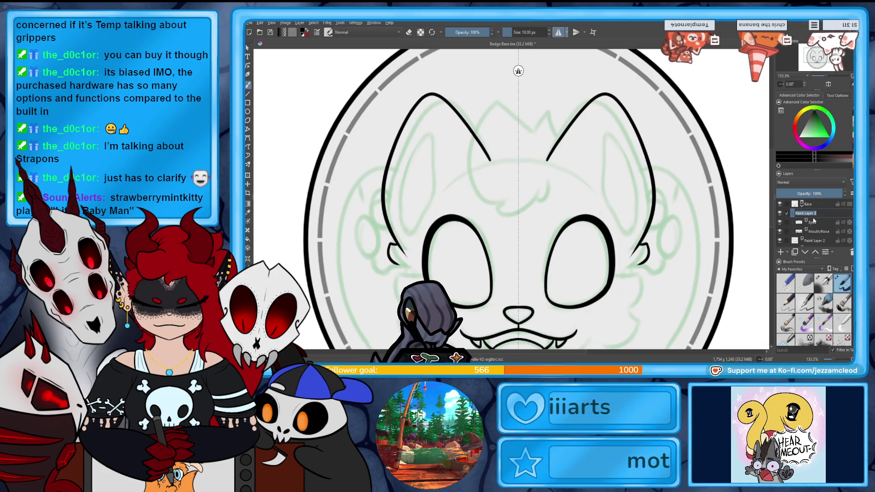
text(R)
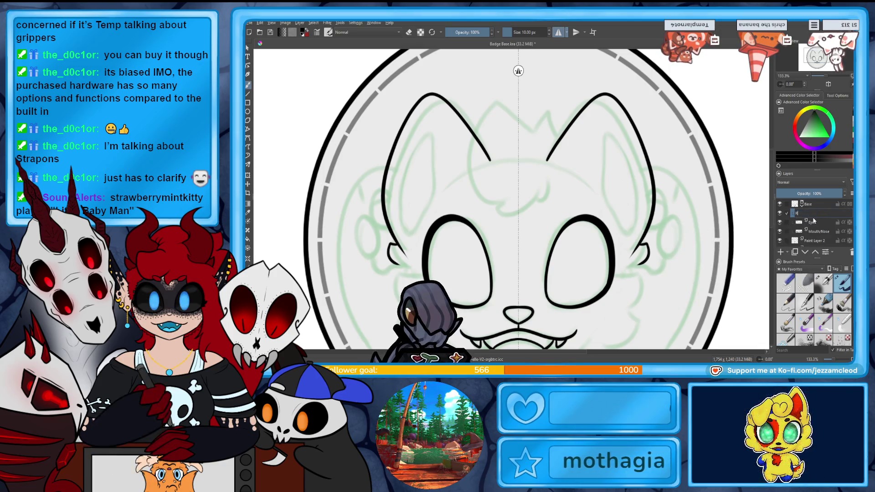
text(Ears)
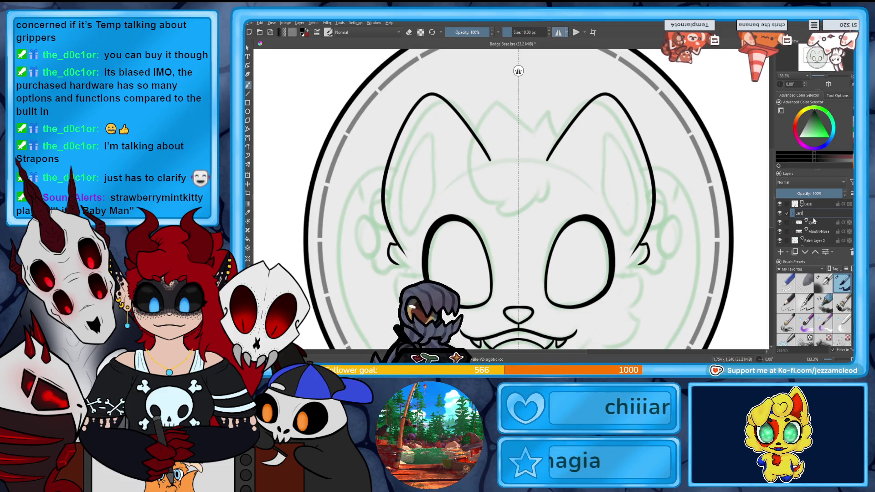
key(Return)
click(782, 255)
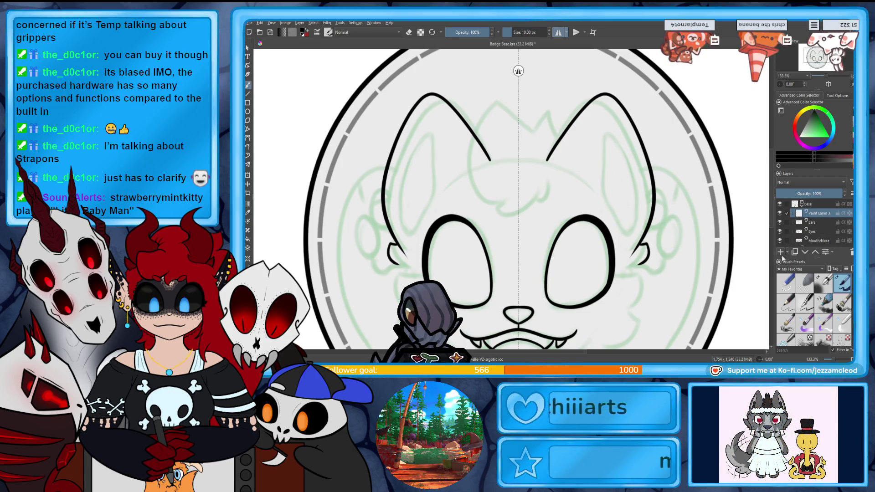
drag(819, 63, 818, 65)
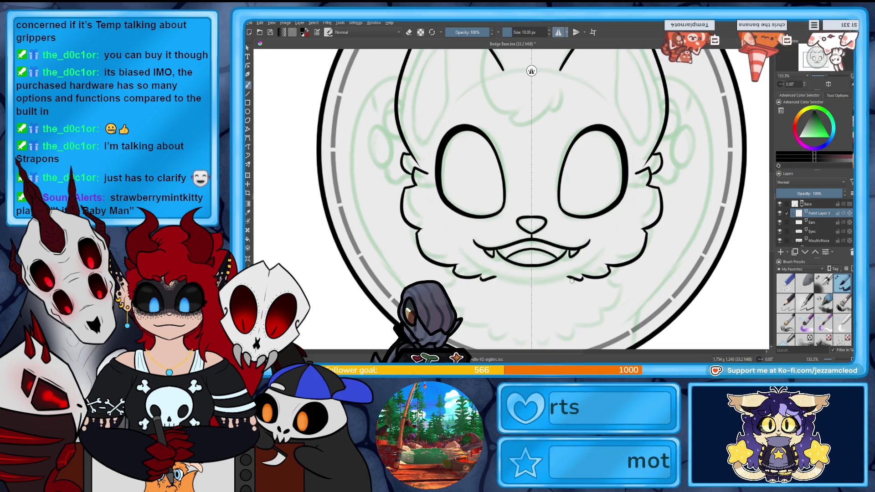
Test a small stroke near the chin and toggle the new layer's visibility to compare.
drag(575, 273, 559, 276)
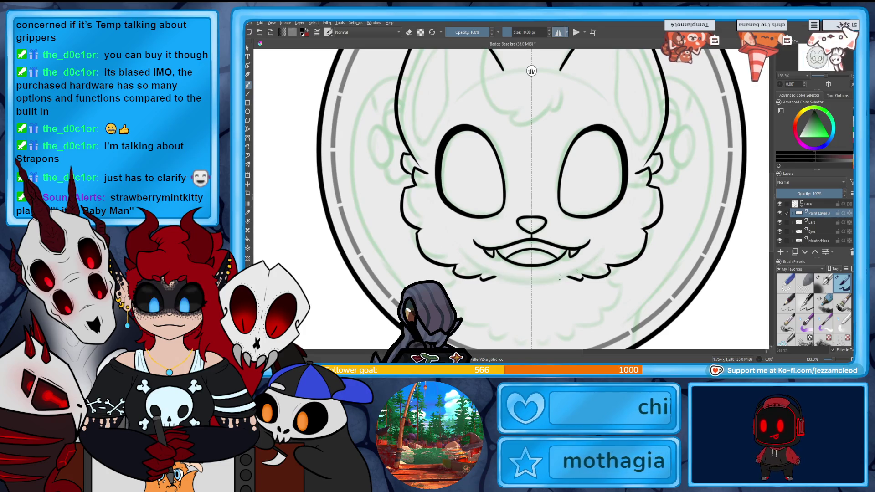
key(e)
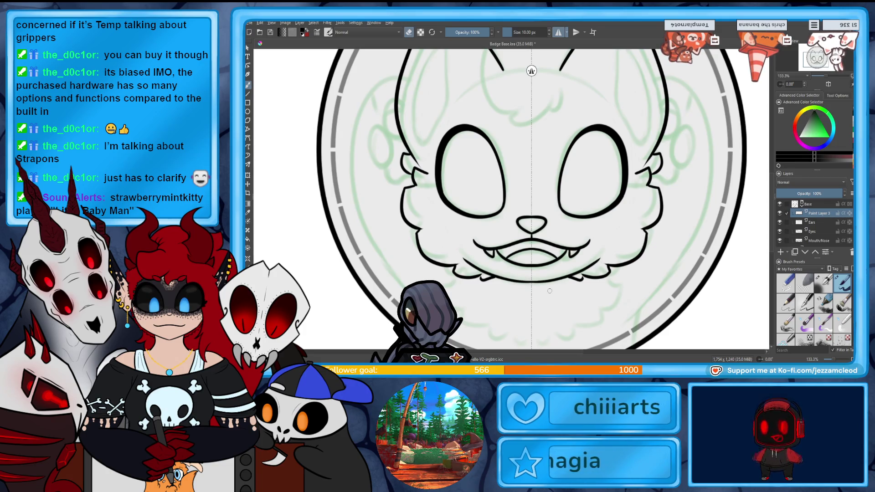
click(779, 214)
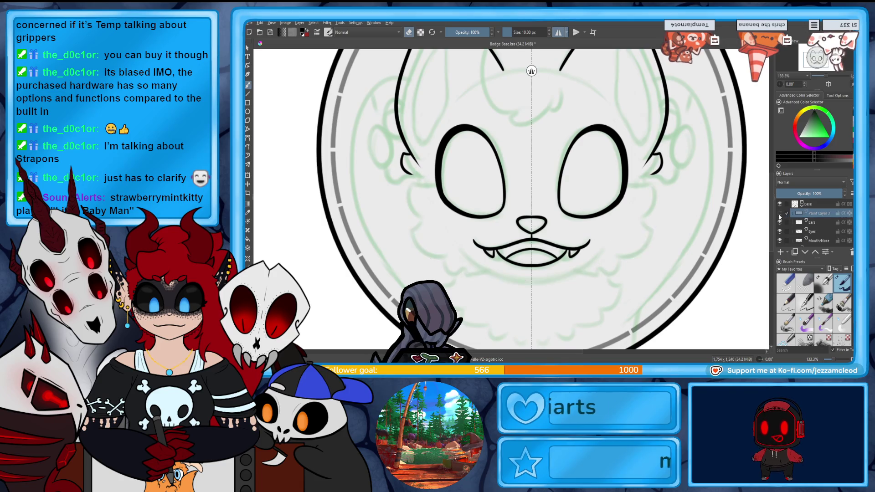
click(779, 214)
double_click(815, 213)
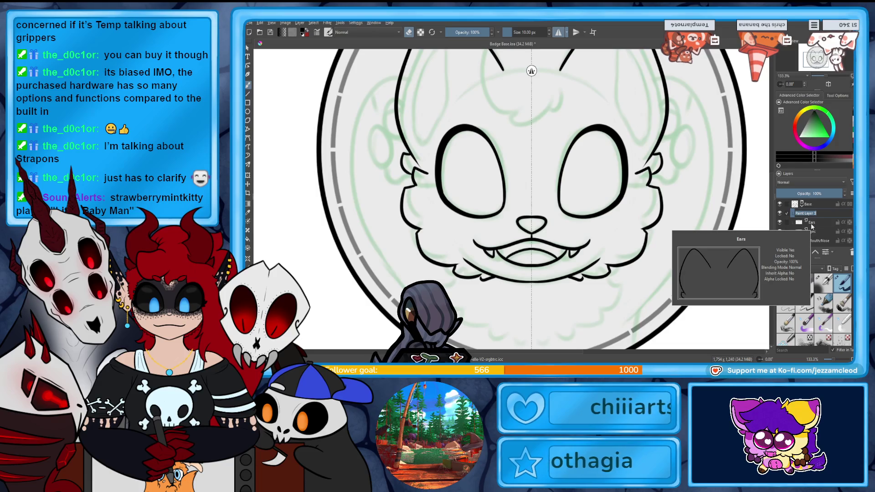
click(823, 224)
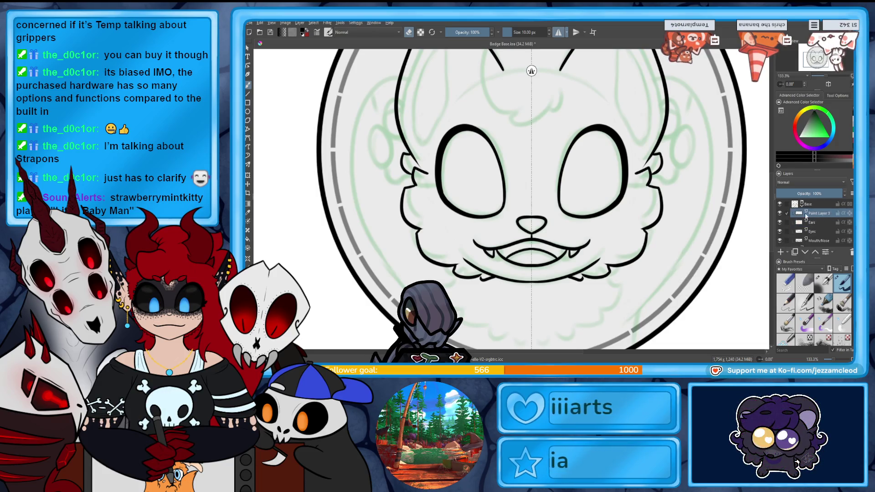
click(779, 215)
click(779, 215)
click(779, 215)
click(779, 215)
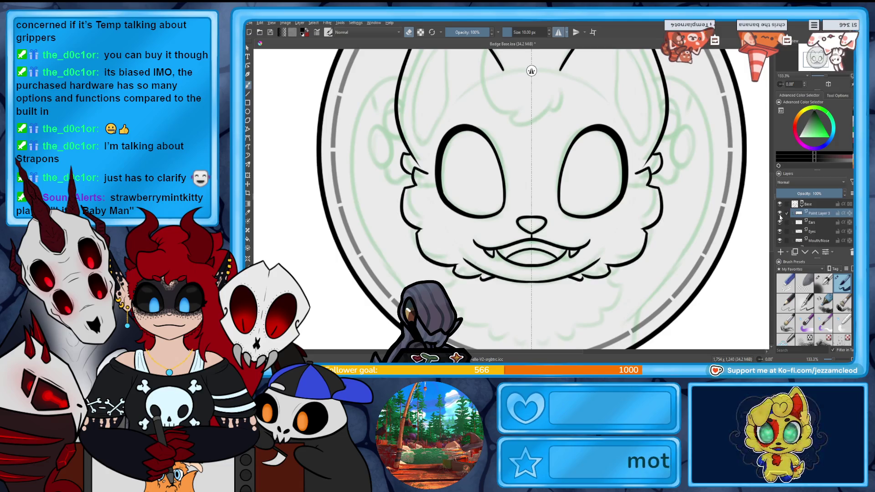
click(779, 215)
click(779, 215)
click(779, 215)
click(779, 215)
click(780, 215)
click(780, 215)
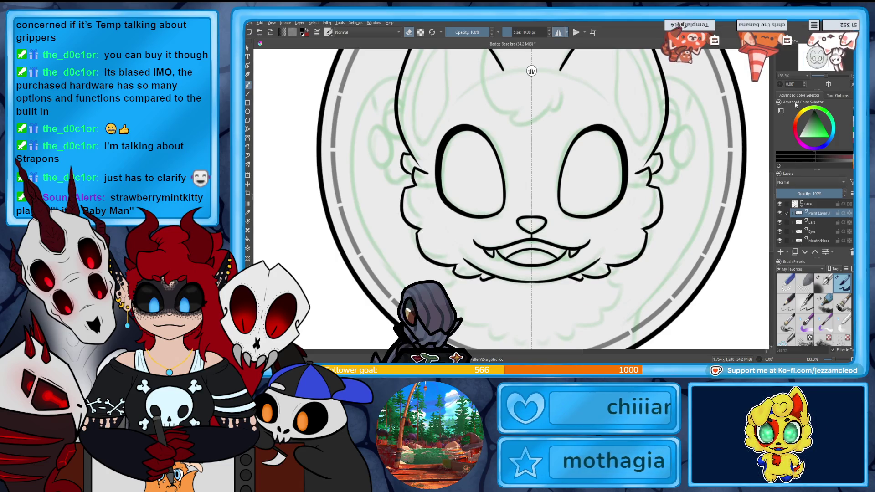
Draw the mirrored head-top arc between the ears, redrawing it until it fits.
scroll(510, 196, up, 3)
scroll(510, 196, up, 1)
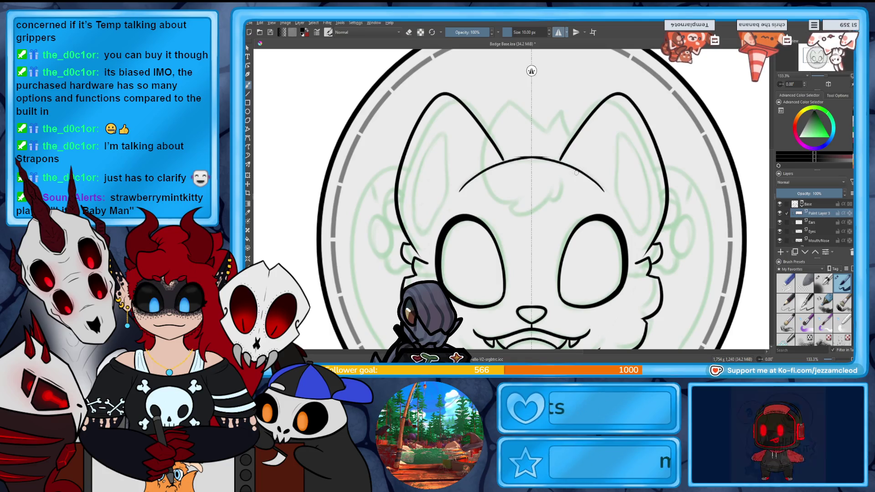
key(ctrl+z)
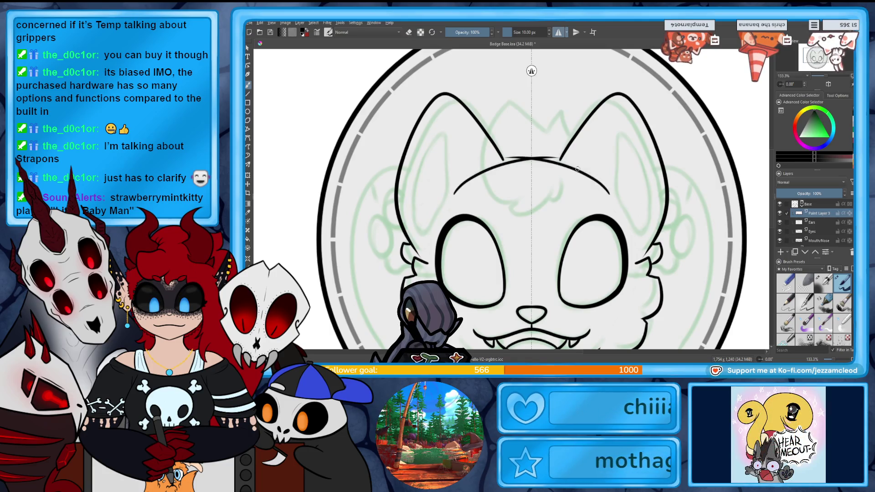
key(ctrl+z)
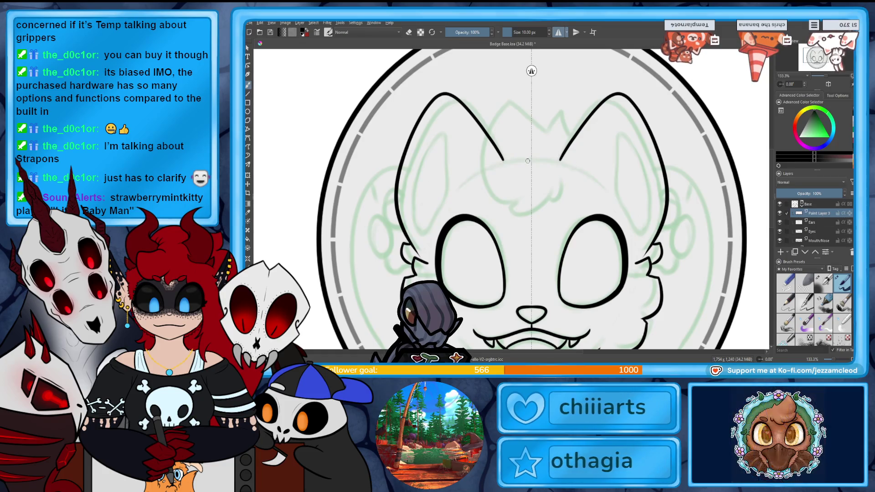
drag(457, 190, 573, 167)
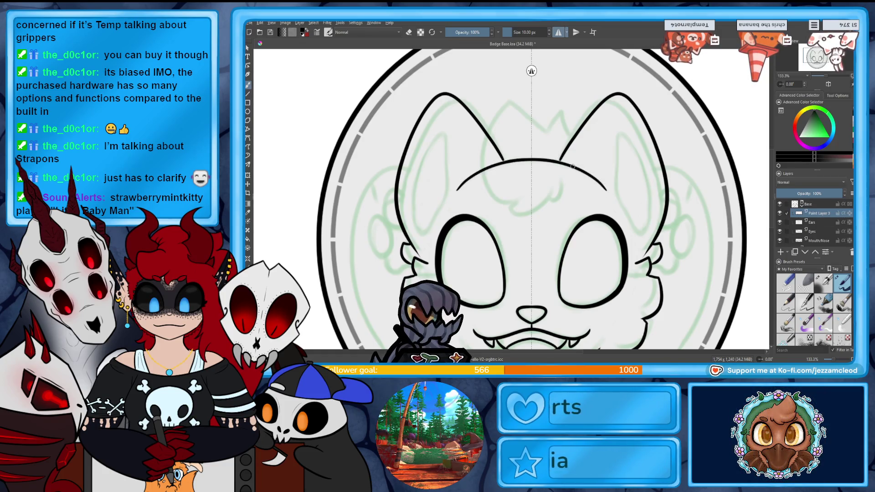
mouse_move(454, 193)
mouse_down()
mouse_move(501, 159)
mouse_move(556, 162)
mouse_up()
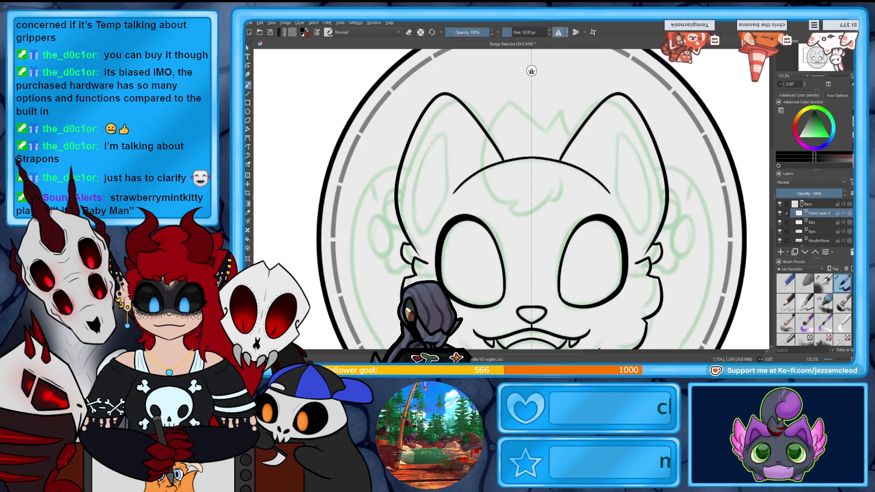
drag(535, 157, 516, 79)
scroll(519, 196, up, 3)
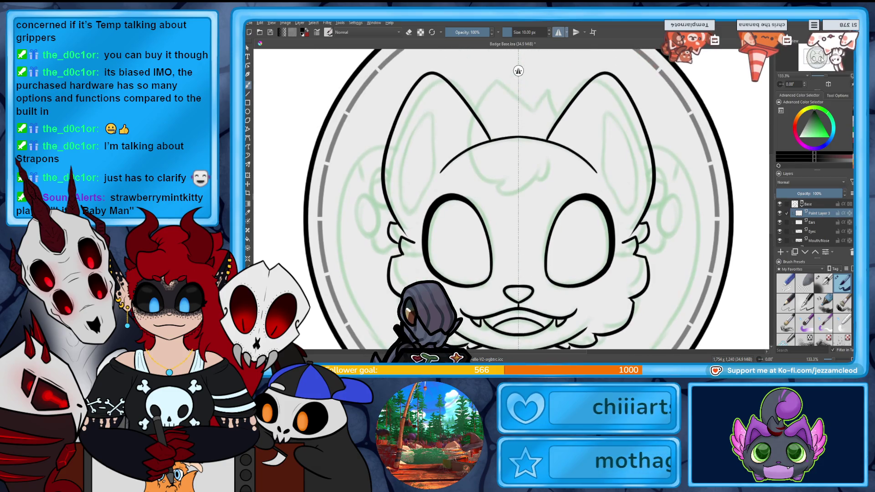
key(ctrl+z)
drag(599, 178, 524, 144)
key(ctrl+z)
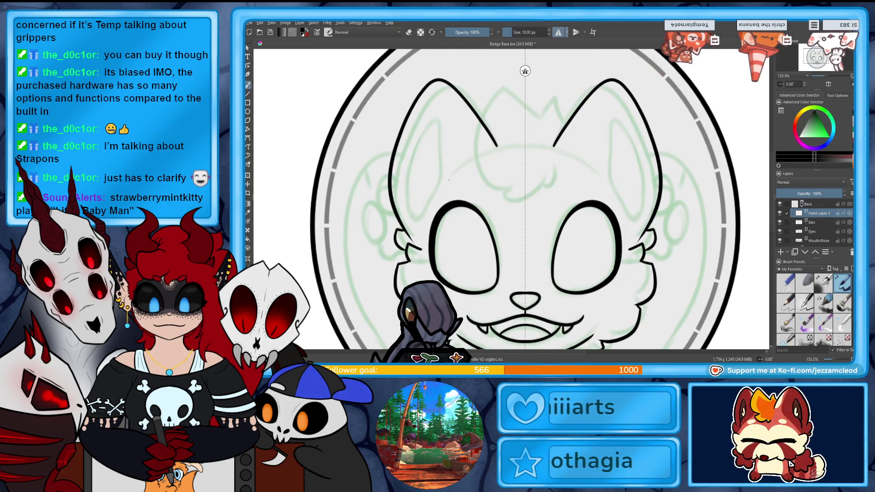
key(ctrl+z)
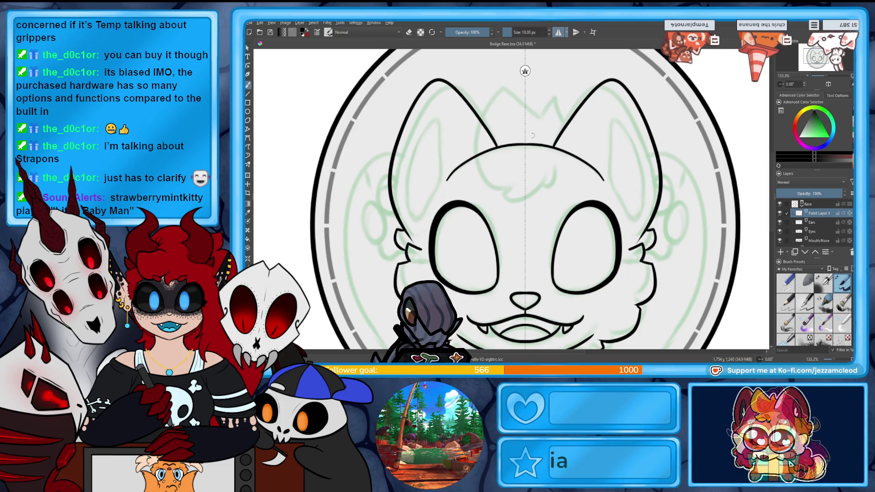
key(e)
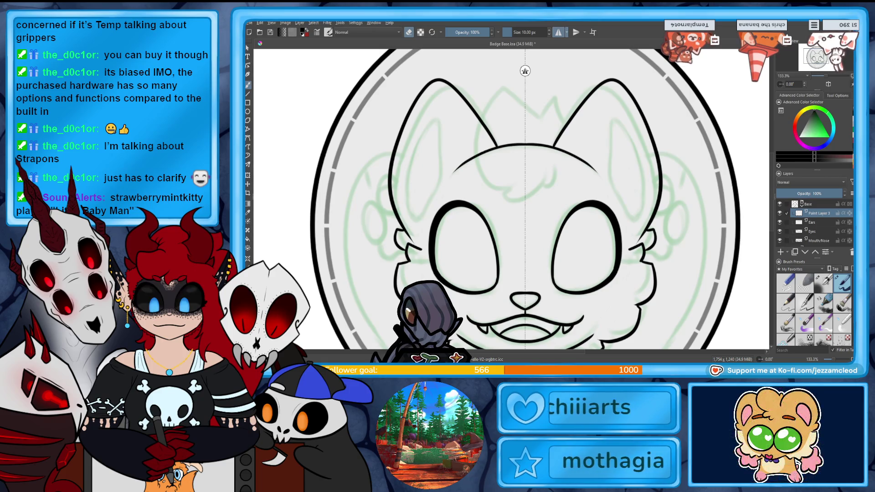
double_click(818, 214)
text(Head)
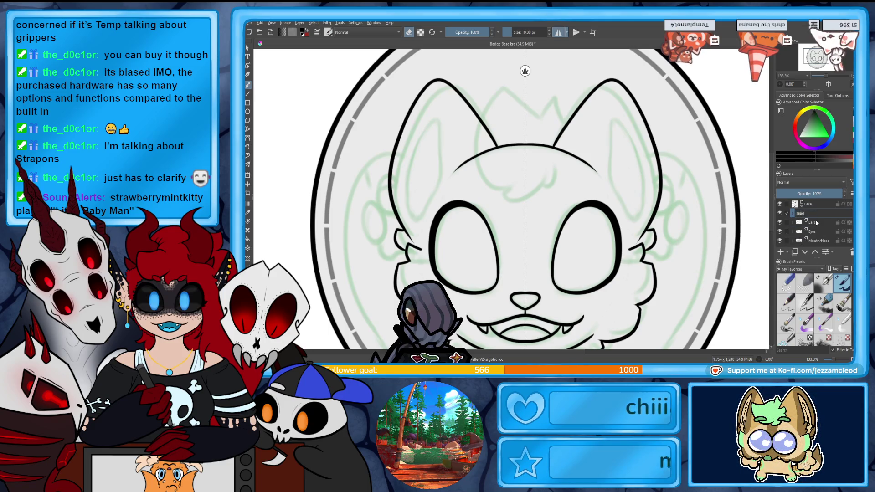
click(816, 222)
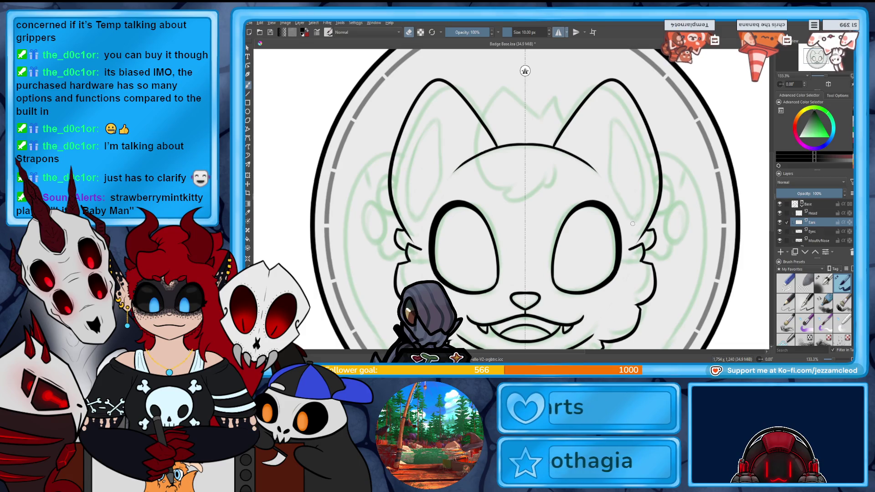
drag(648, 231, 629, 118)
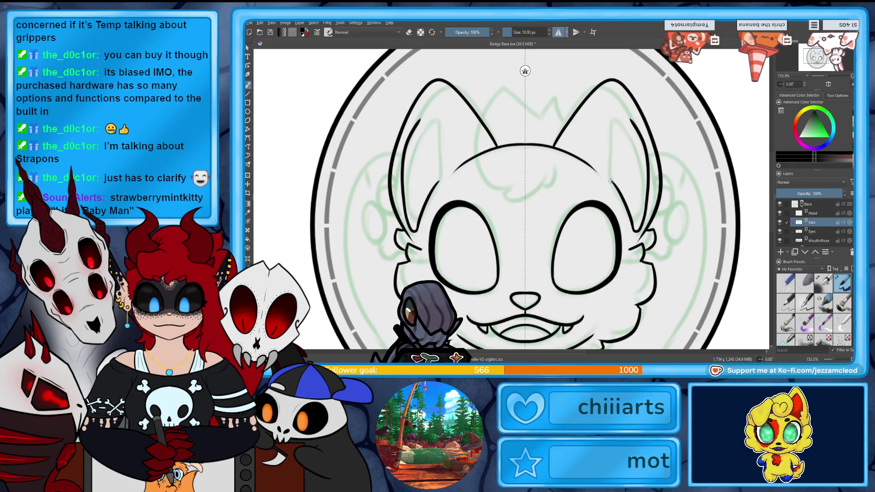
key(ctrl+z)
key(ctrl+z)
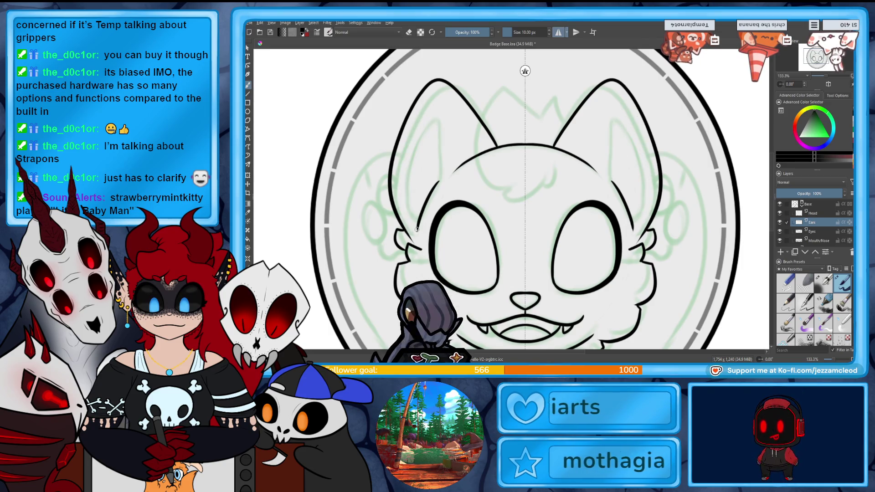
mouse_move(410, 230)
mouse_down()
mouse_move(428, 120)
mouse_move(435, 181)
mouse_up()
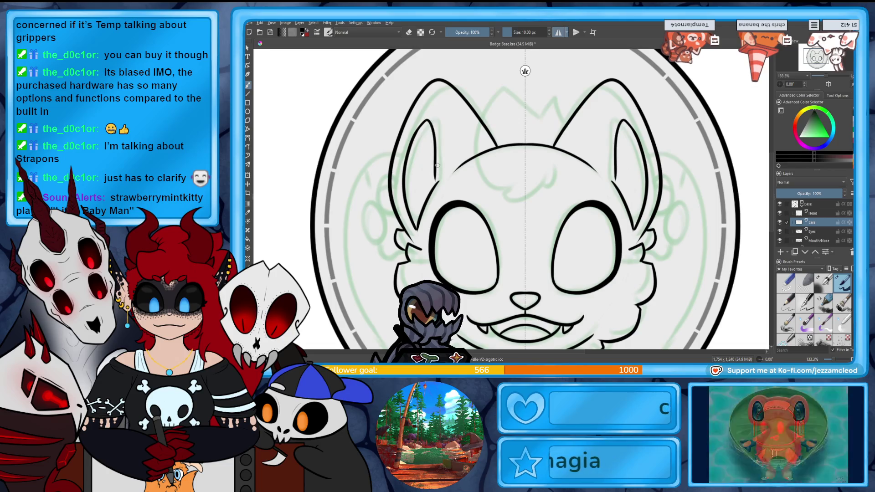
key(ctrl+z)
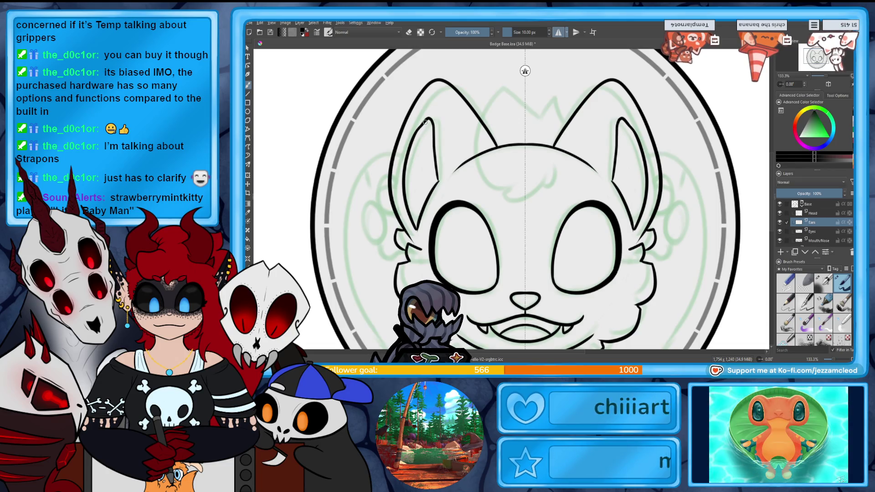
key(e)
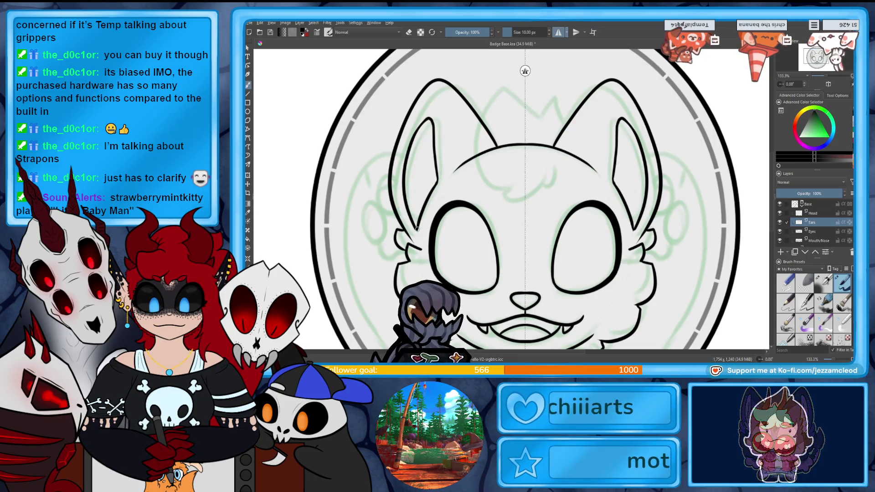
key(e)
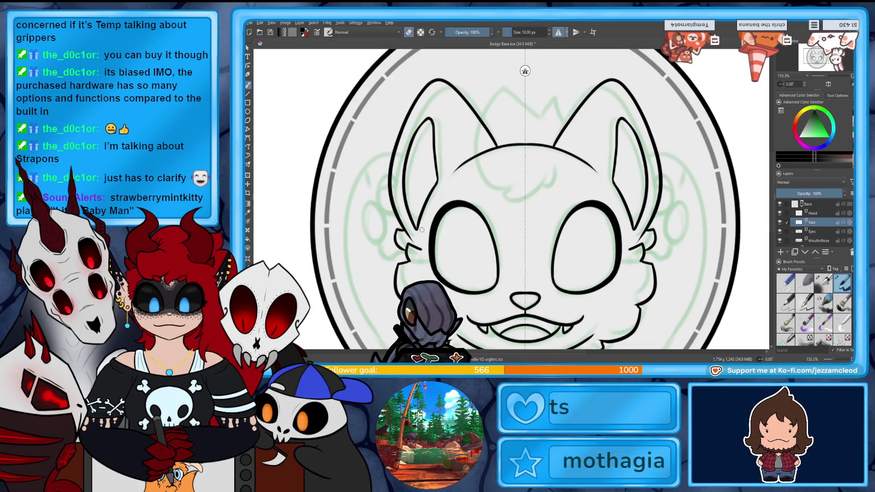
key(e)
mouse_move(826, 203)
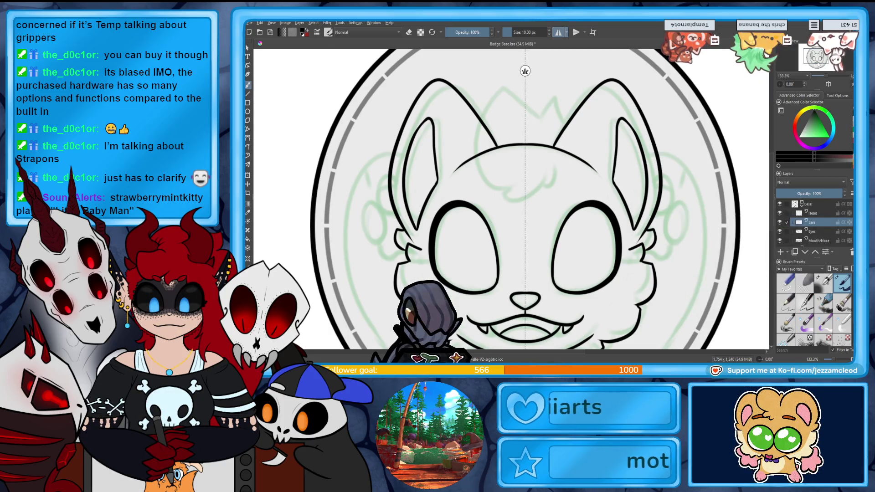
Turn off horizontal mirroring, add a new paint layer and ink the curled forehead tuft.
scroll(532, 199, down, 3)
scroll(538, 198, up, 3)
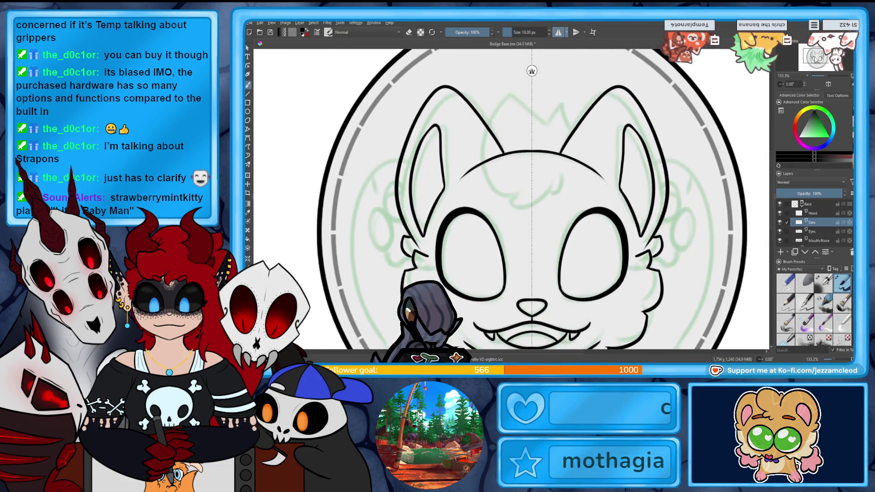
click(561, 33)
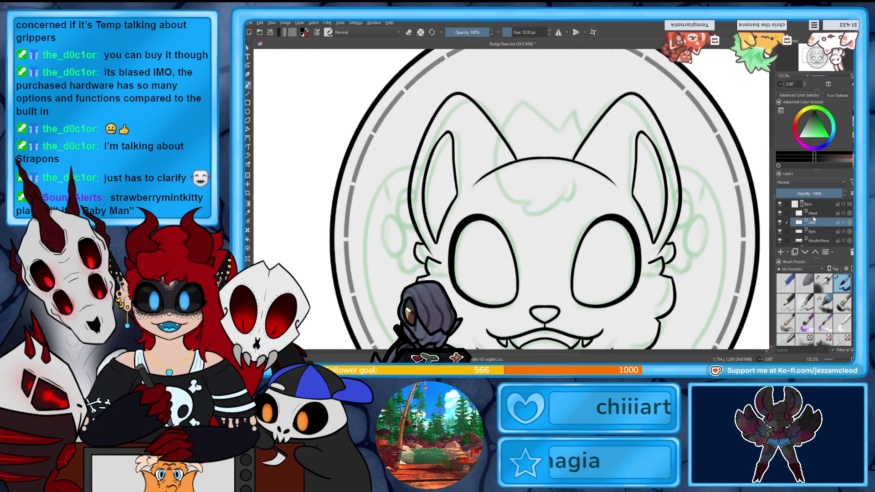
key(Insert)
mouse_move(586, 137)
mouse_down()
mouse_move(568, 121)
mouse_move(490, 147)
mouse_up()
drag(544, 199, 569, 196)
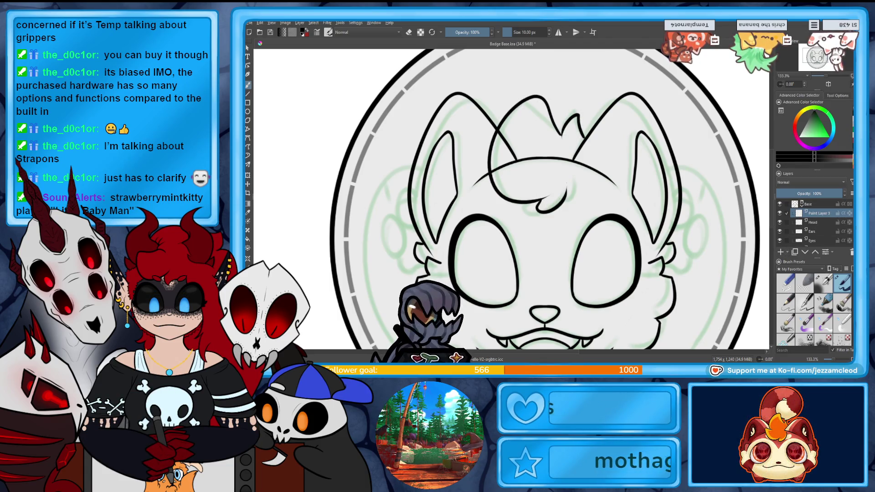
Rename the tuft's new layer to 'Hair'.
double_click(819, 213)
text(Hai)
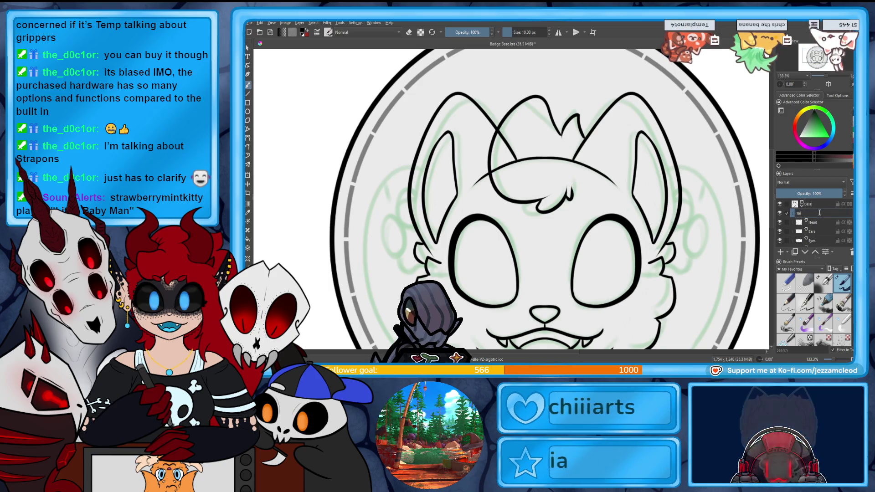
text(r)
key(Return)
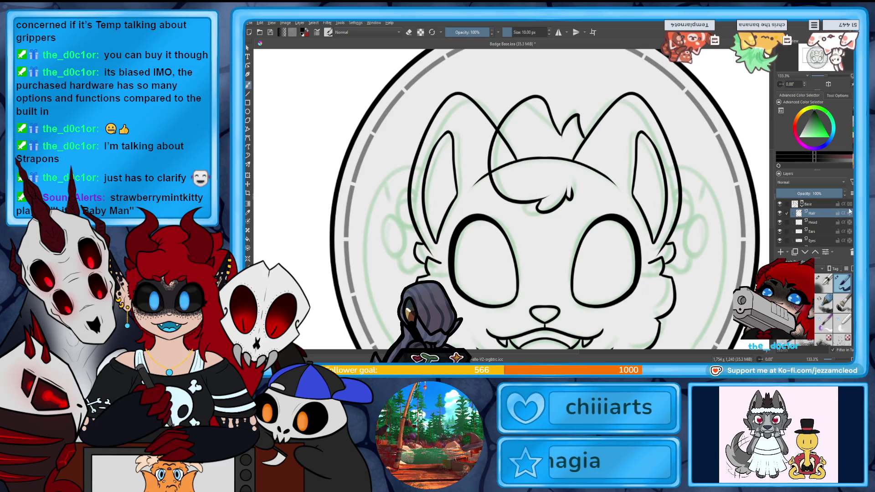
mouse_move(837, 234)
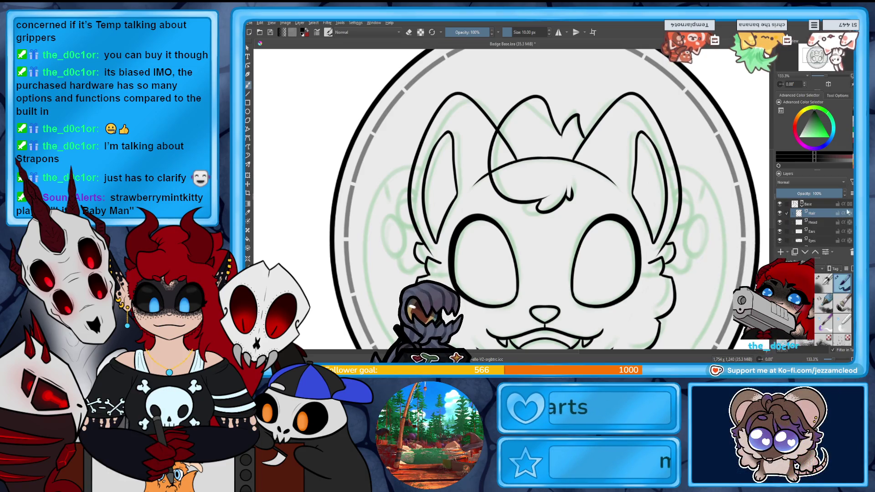
scroll(820, 224, down, 1)
scroll(843, 211, up, 1)
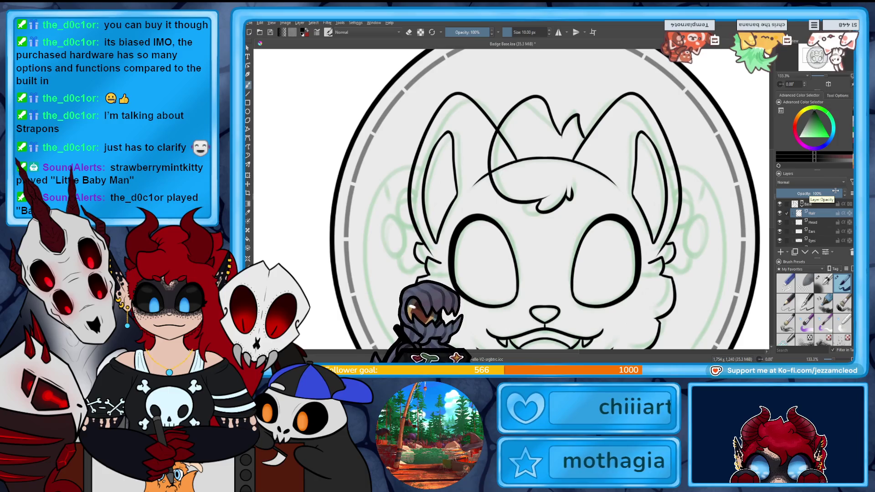
drag(815, 57, 817, 66)
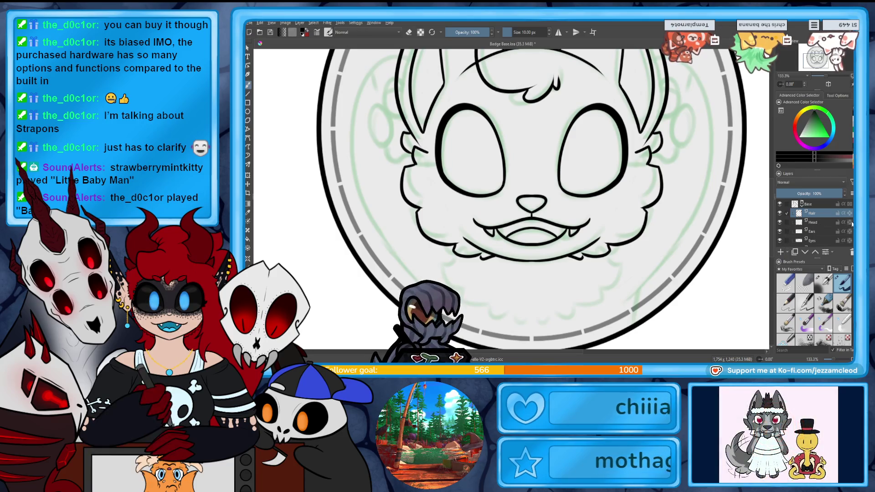
scroll(790, 244, down, 1)
scroll(818, 230, down, 2)
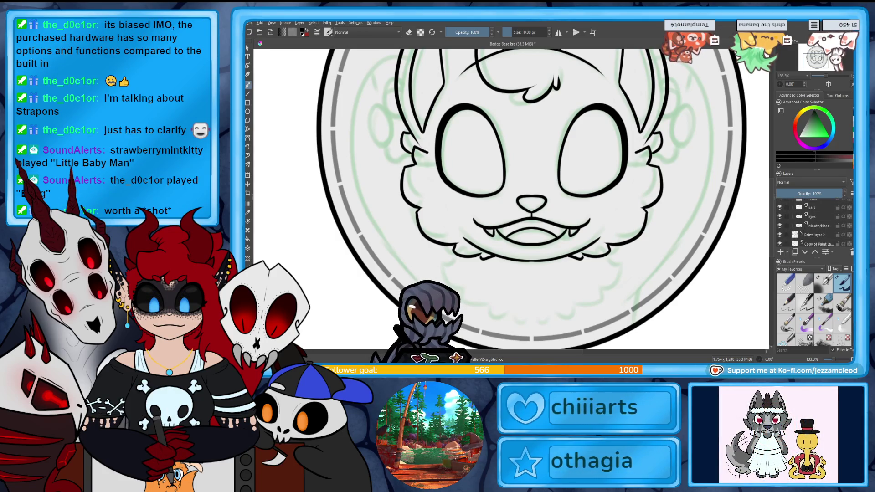
Add a paint layer from the Layers docker and name it 'Floof'.
scroll(816, 218, up, 1)
mouse_move(828, 212)
mouse_down()
mouse_move(828, 234)
mouse_move(818, 243)
mouse_move(815, 231)
mouse_up()
click(783, 252)
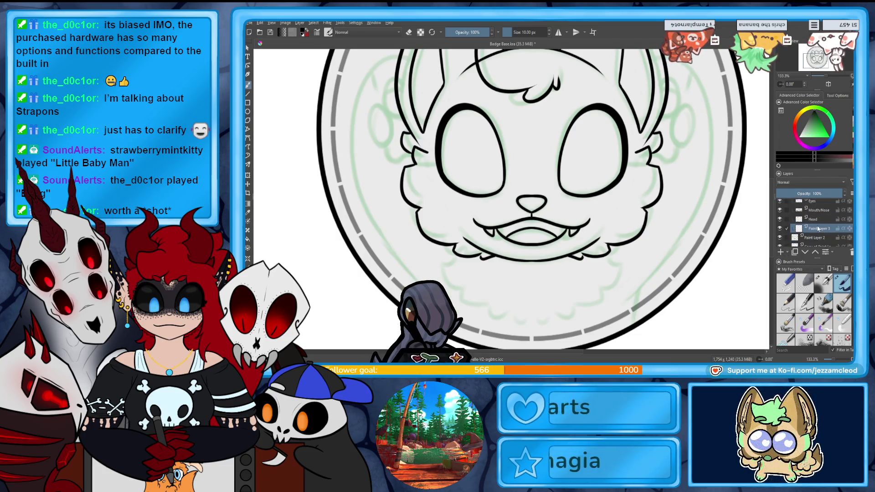
double_click(818, 228)
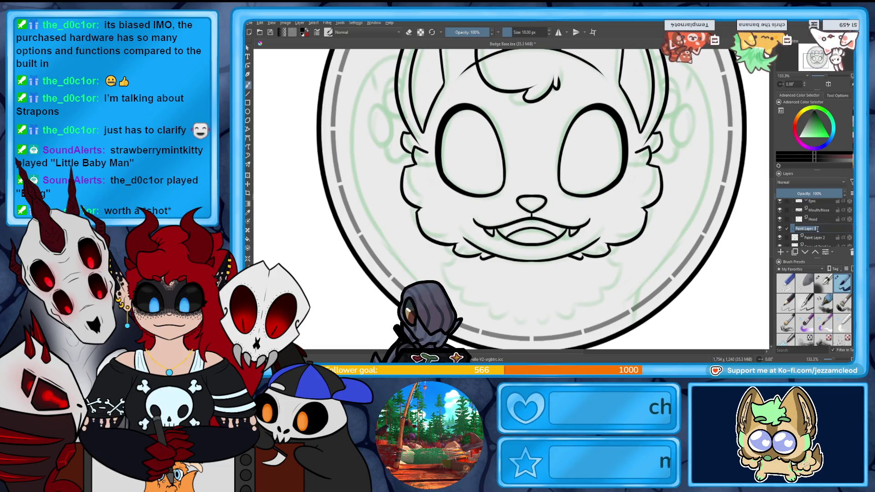
text(Floof)
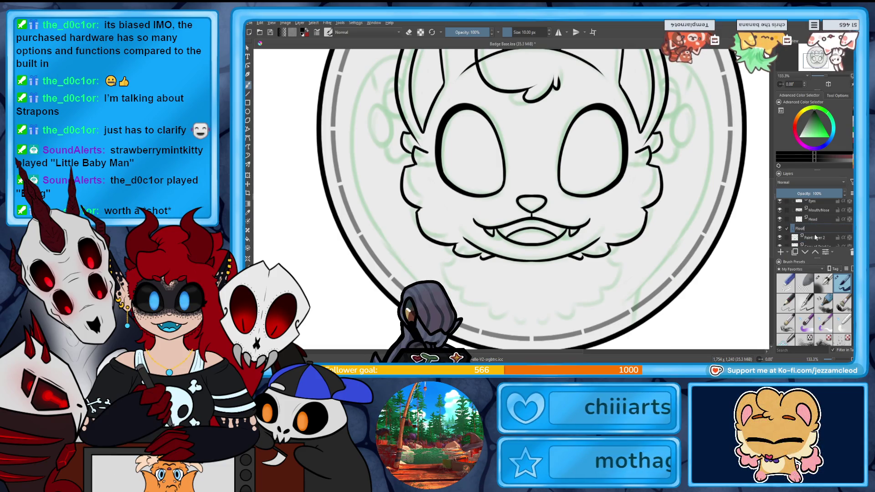
key(Return)
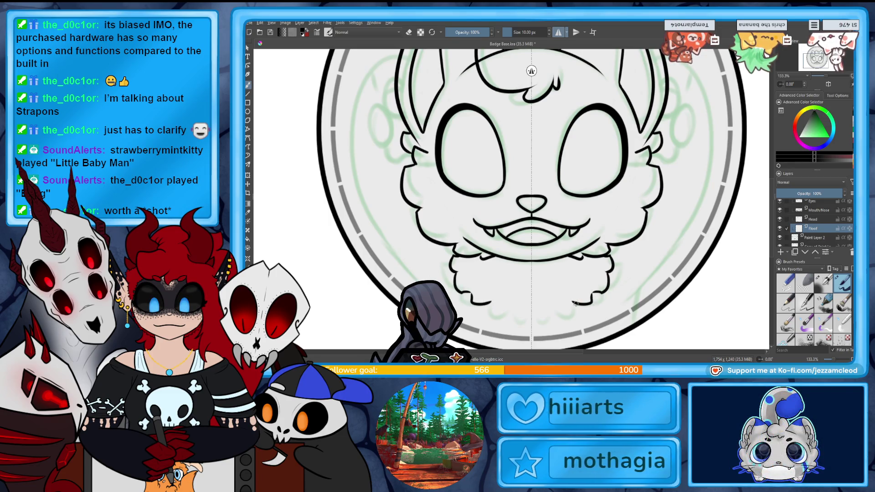
Refine the lower curve of the chest fluff beneath the mouth.
drag(575, 303, 557, 310)
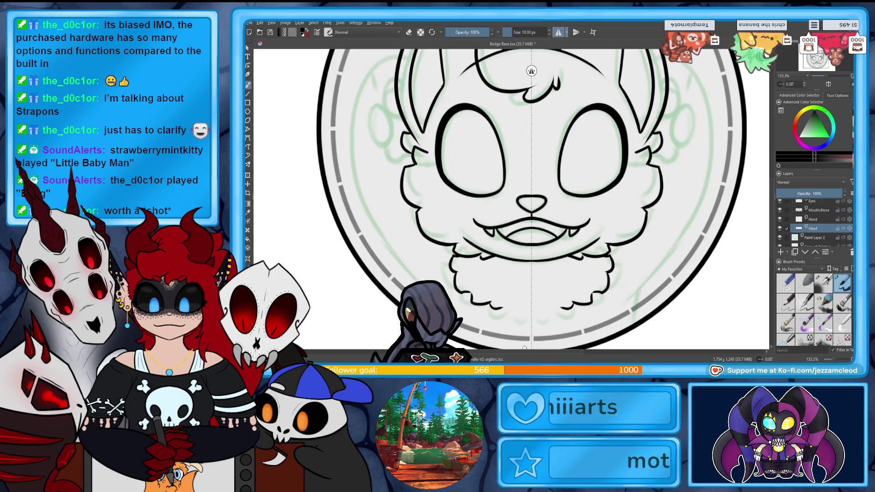
Ink mirrored cheek fur curves beside the head, redrawing them longer and reaching higher.
key(2)
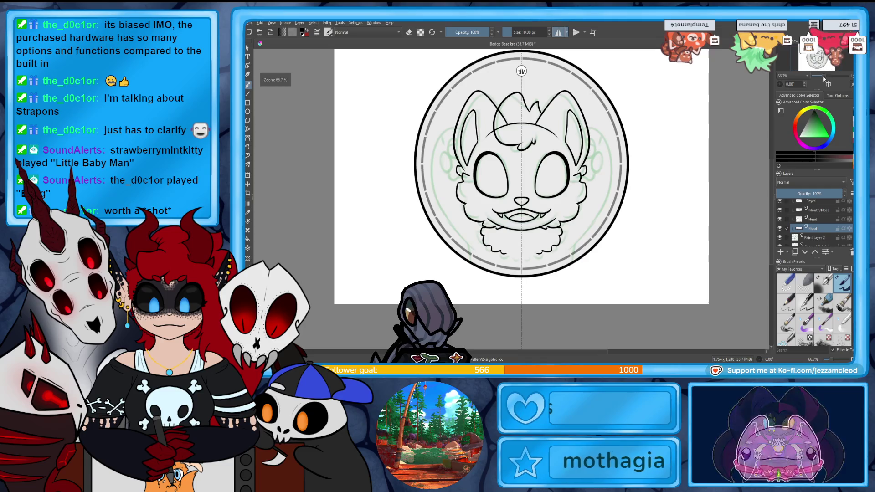
key(1)
scroll(515, 199, up, 1)
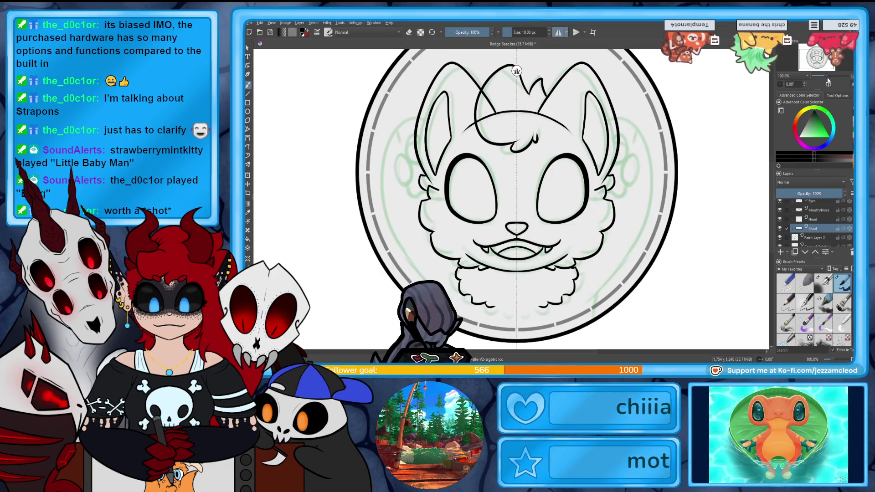
drag(656, 145, 618, 273)
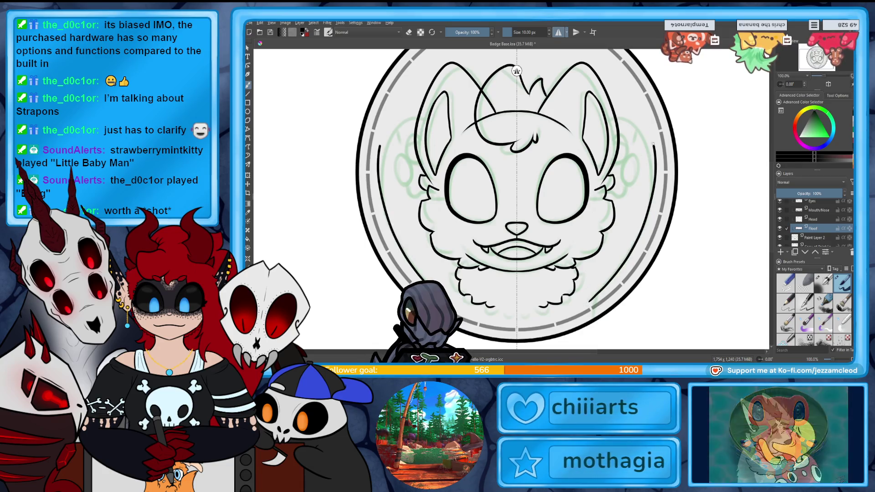
key(ctrl+z)
mouse_move(593, 300)
mouse_down()
mouse_move(650, 197)
mouse_move(638, 114)
mouse_up()
key(ctrl+z)
key(ctrl+z)
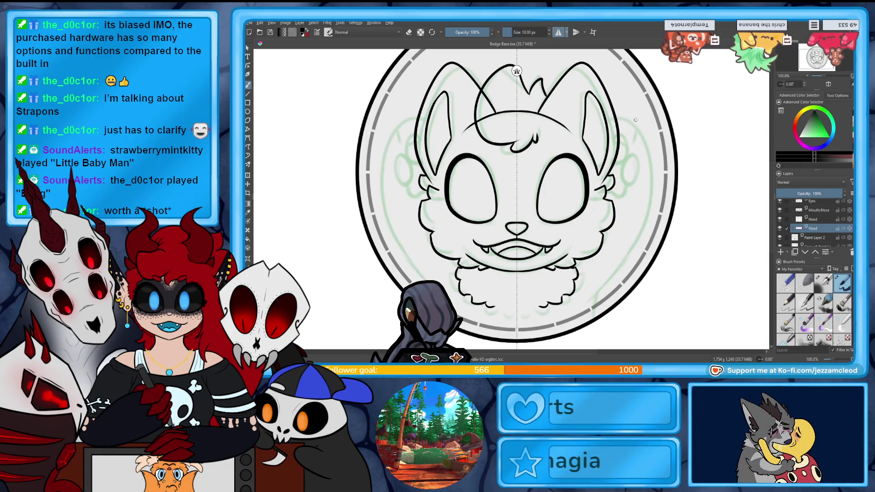
drag(587, 306, 643, 132)
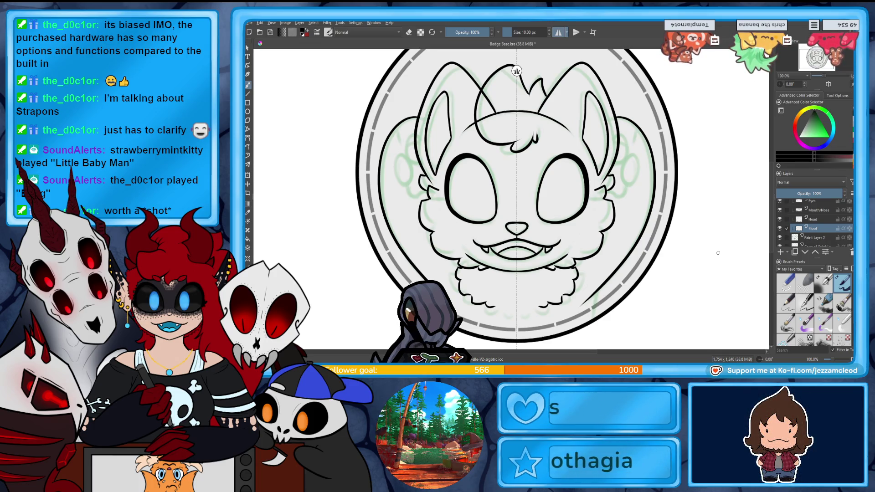
Undo the ear-side curls and old inner ear strokes, then redraw mirrored inner ear lines.
click(827, 79)
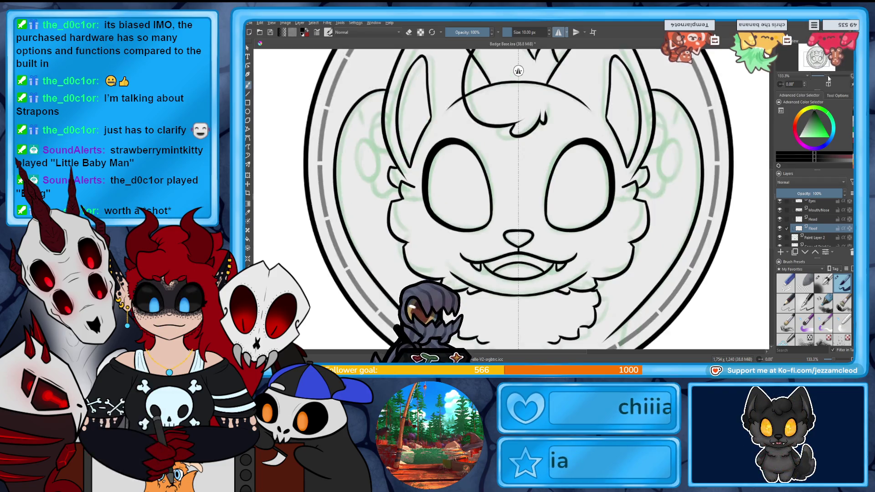
scroll(518, 199, down, 3)
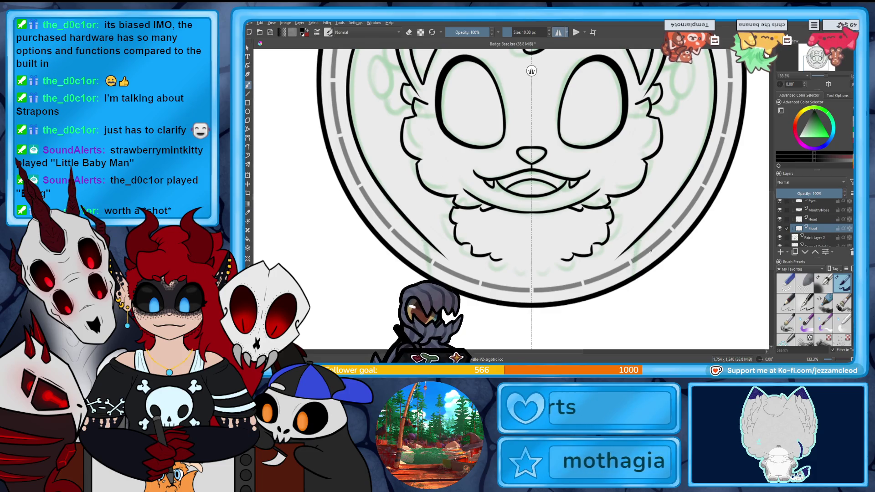
drag(817, 69, 817, 64)
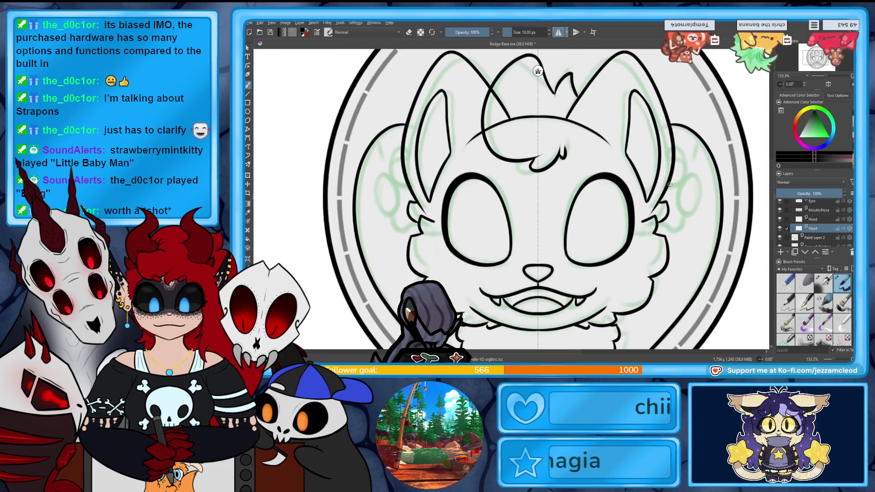
key(ctrl+z)
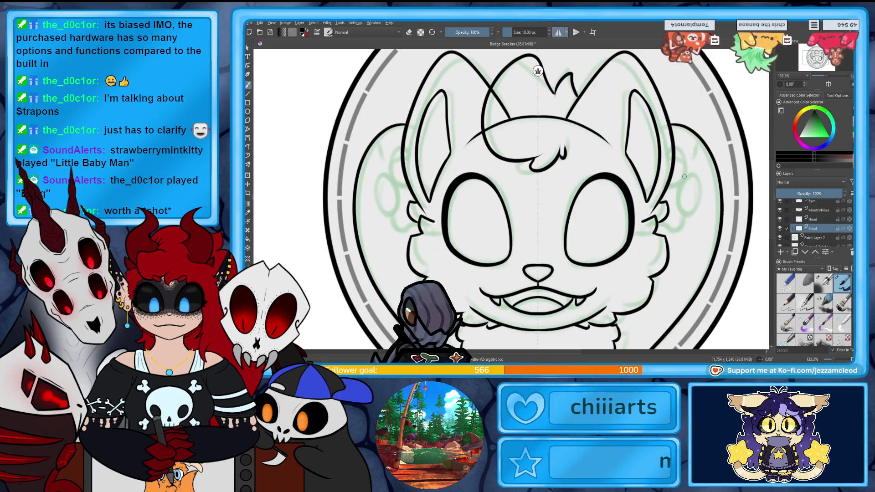
key(ctrl+z)
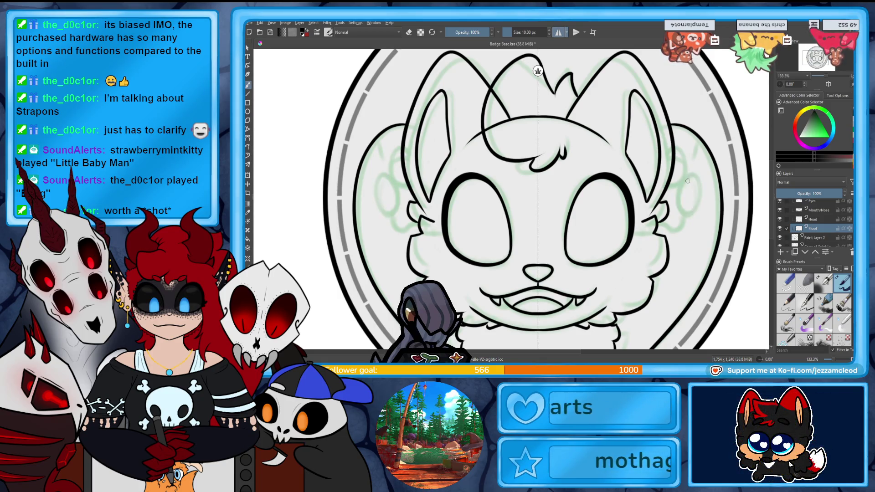
mouse_move(685, 178)
mouse_down()
mouse_move(686, 219)
mouse_move(690, 174)
mouse_move(686, 181)
mouse_up()
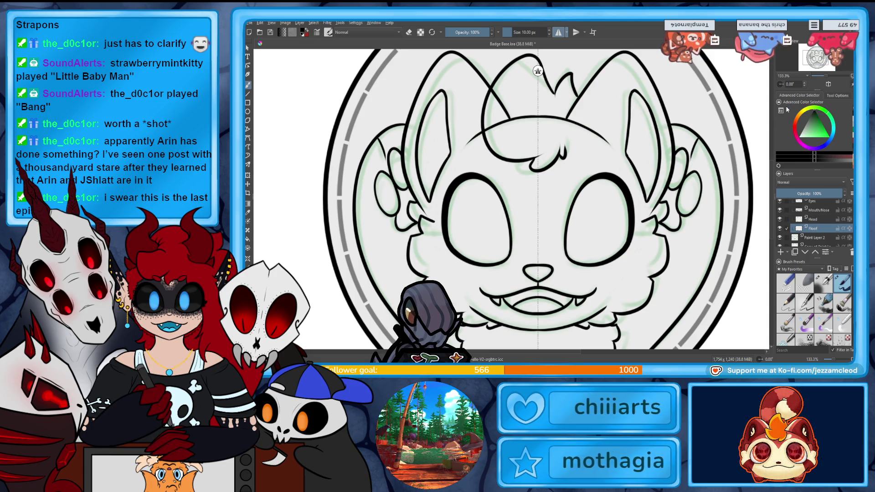
drag(815, 65, 817, 63)
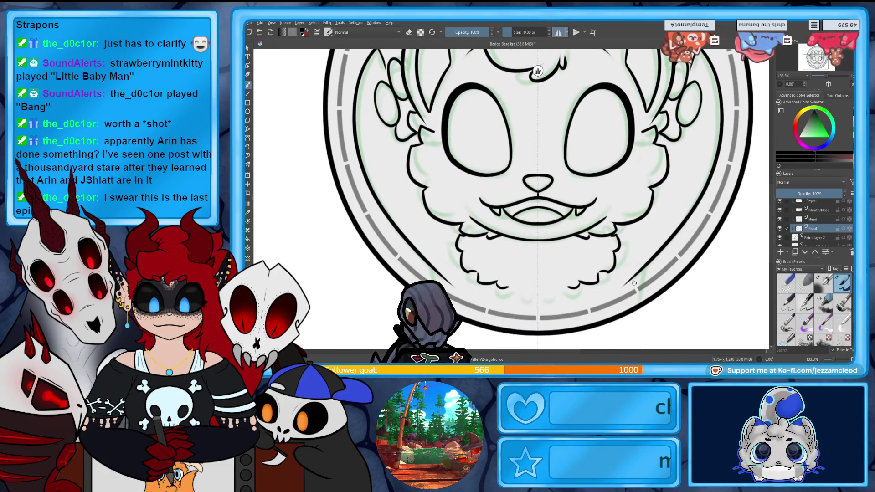
click(822, 76)
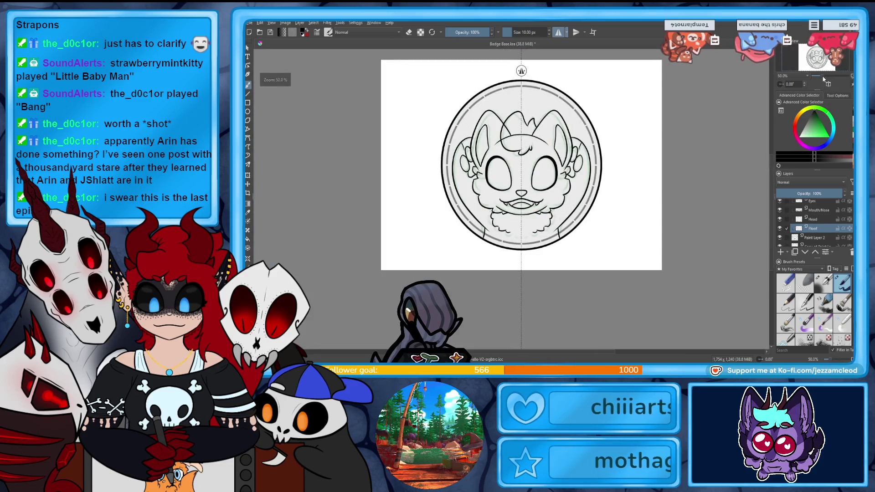
Draw mirrored fluff lines below the cat's chin.
click(822, 77)
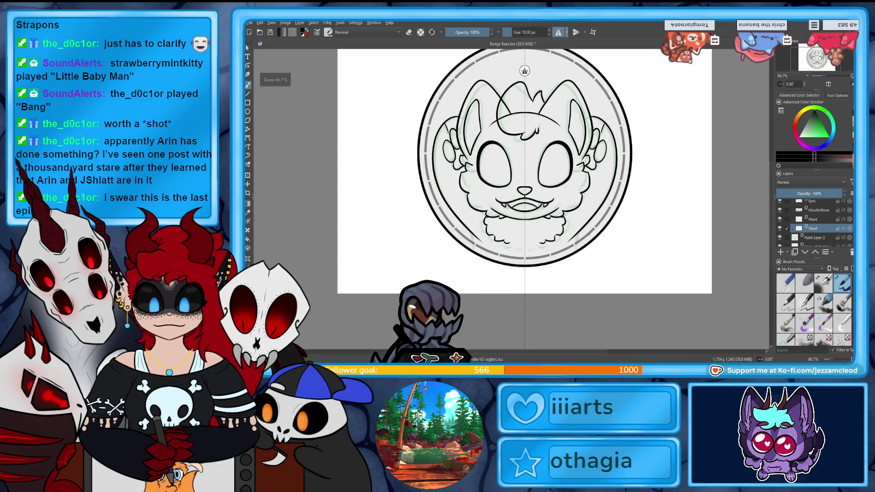
key(e)
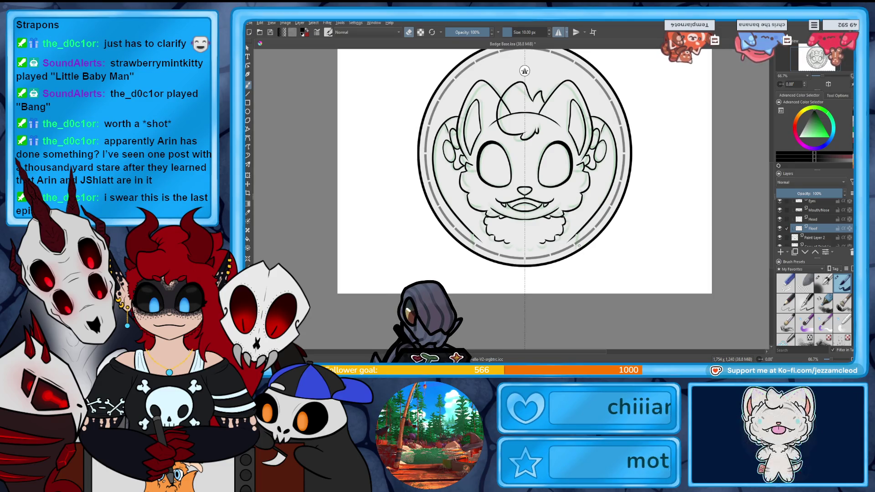
key(e)
drag(577, 234, 579, 249)
key(e)
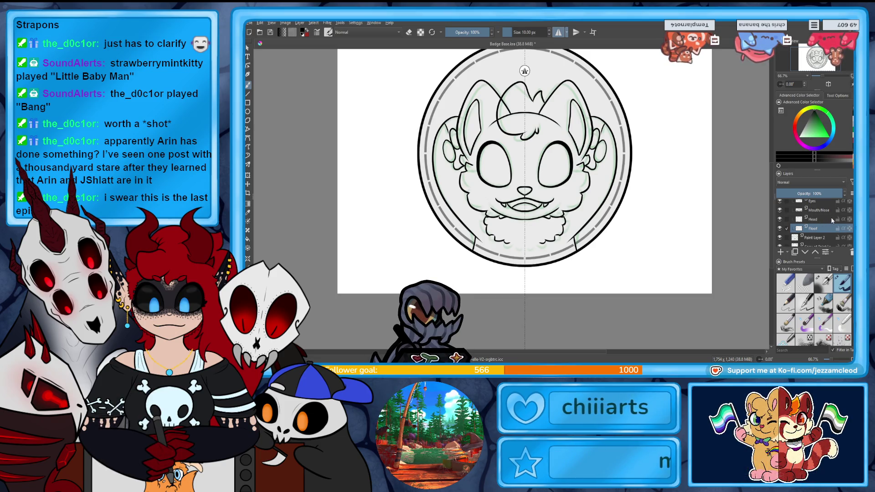
Remove the green sketch layer, undoing an accidental layer paste first.
mouse_move(833, 220)
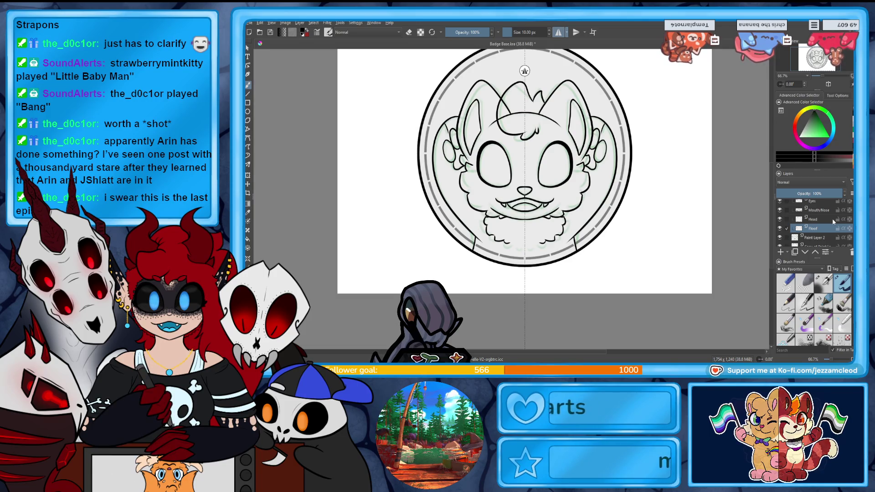
right_click(815, 237)
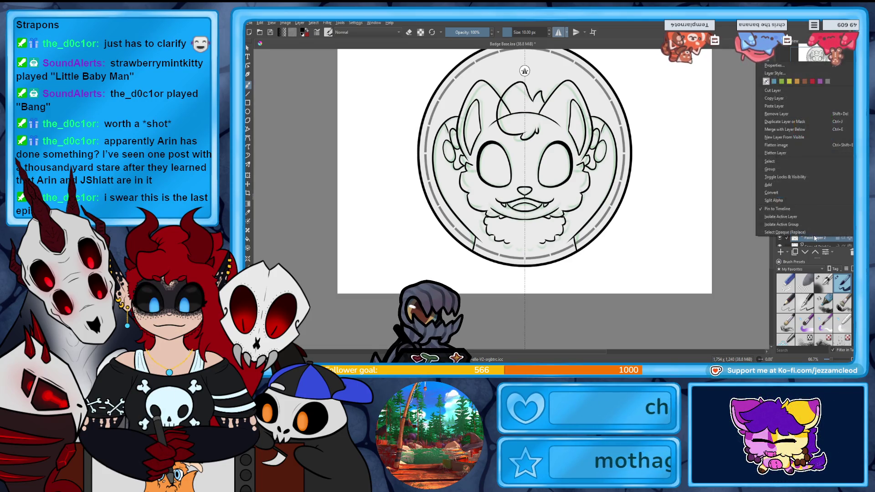
click(789, 107)
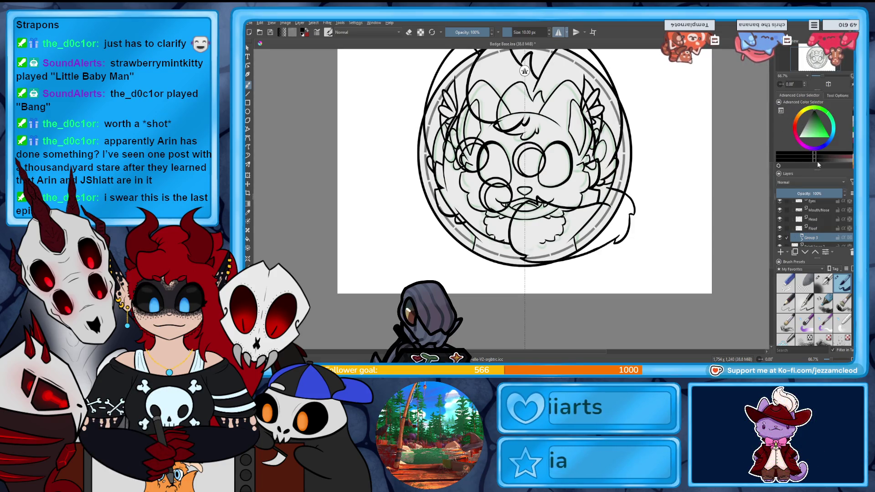
key(ctrl+z)
right_click(816, 234)
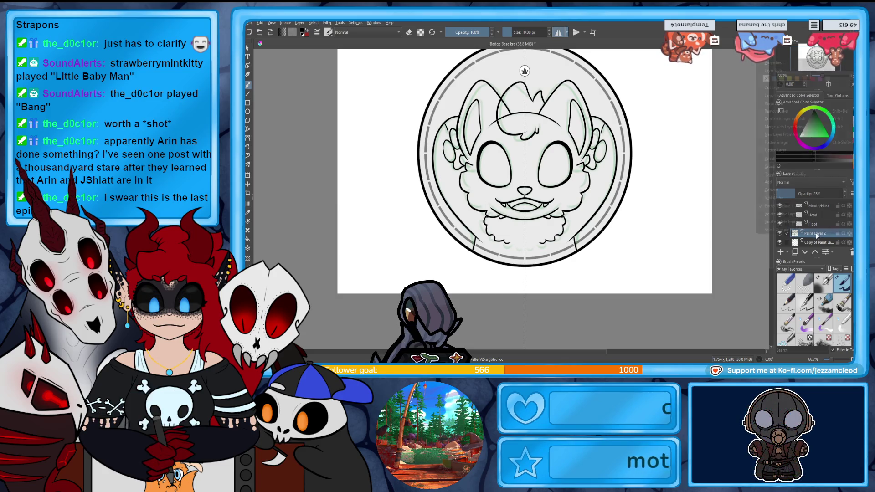
click(793, 111)
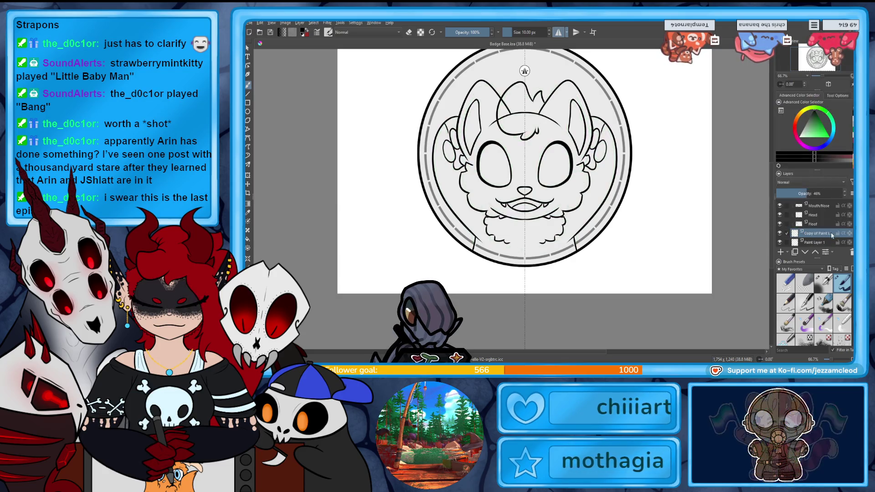
Save the badge document with Ctrl+S.
key(ctrl+s)
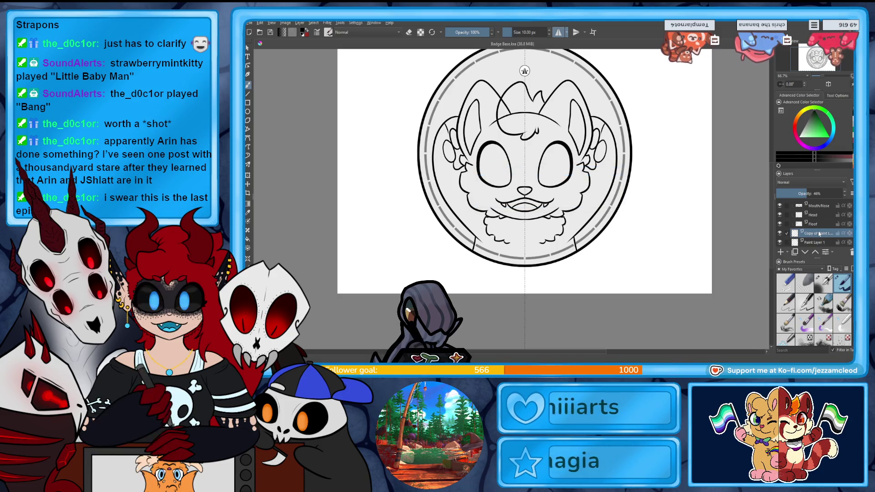
mouse_move(818, 233)
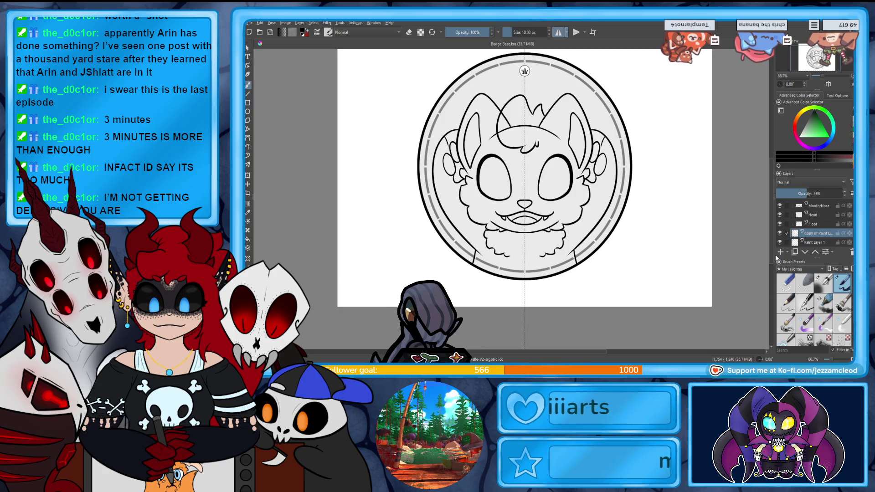
mouse_move(773, 257)
mouse_down()
mouse_move(770, 224)
mouse_move(773, 236)
mouse_up()
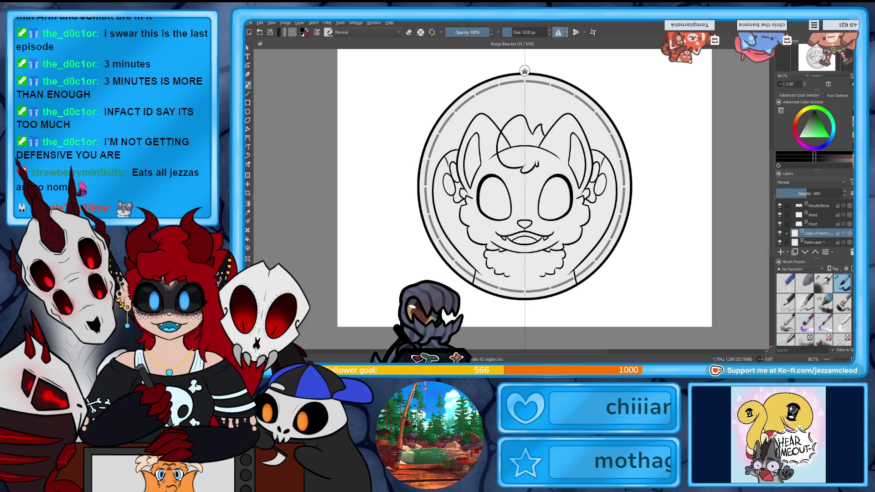
Scroll the view over the finished cat-head lineart to inspect it.
scroll(524, 191, up, 2)
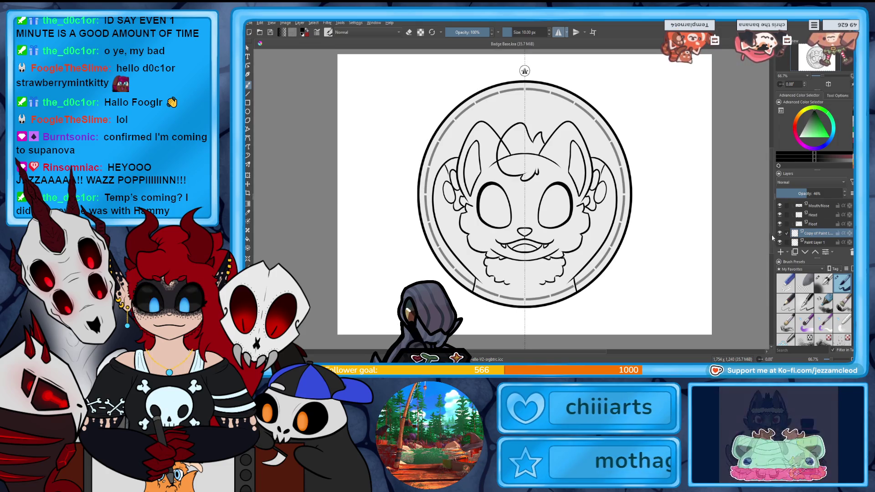
scroll(770, 217, down, 1)
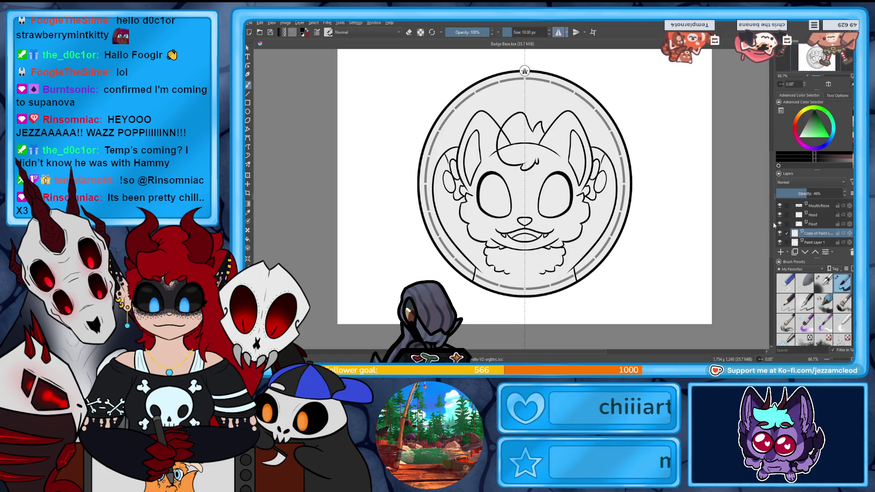
mouse_move(788, 222)
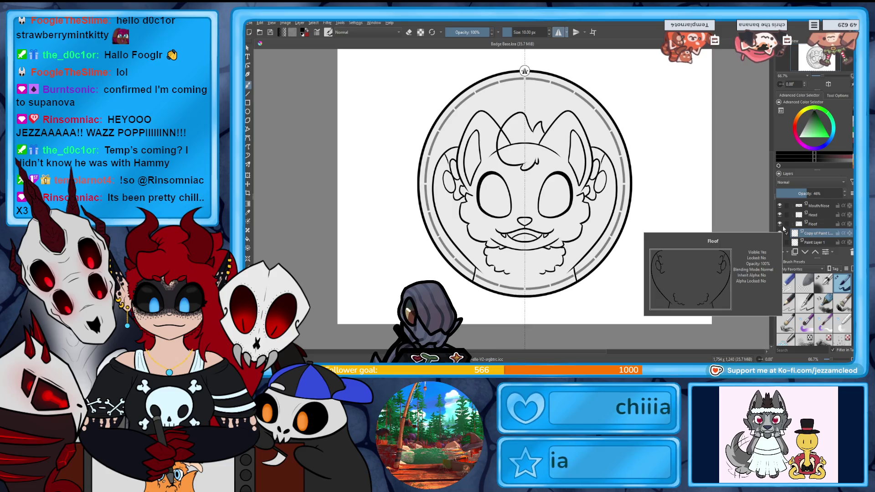
scroll(770, 222, down, 2)
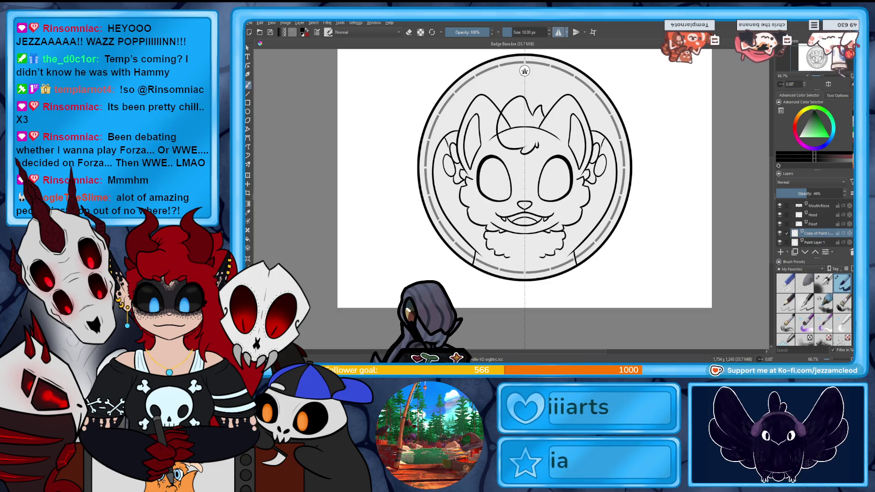
scroll(523, 191, up, 2)
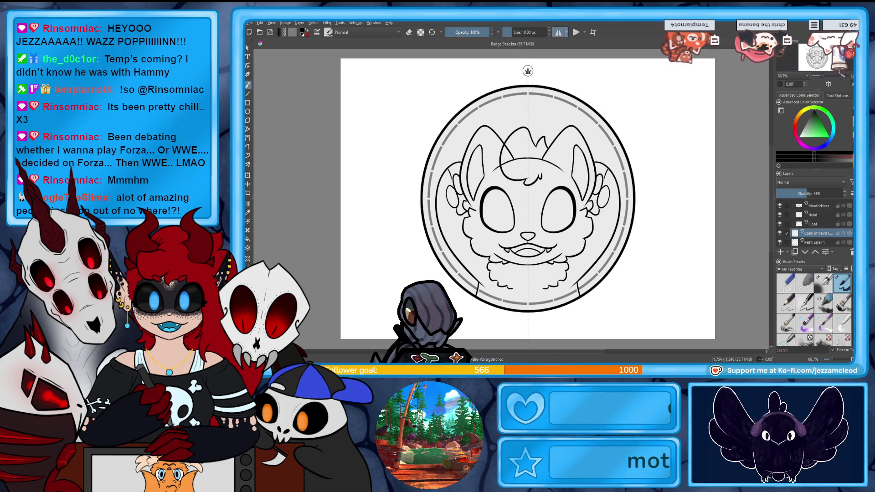
scroll(769, 190, down, 2)
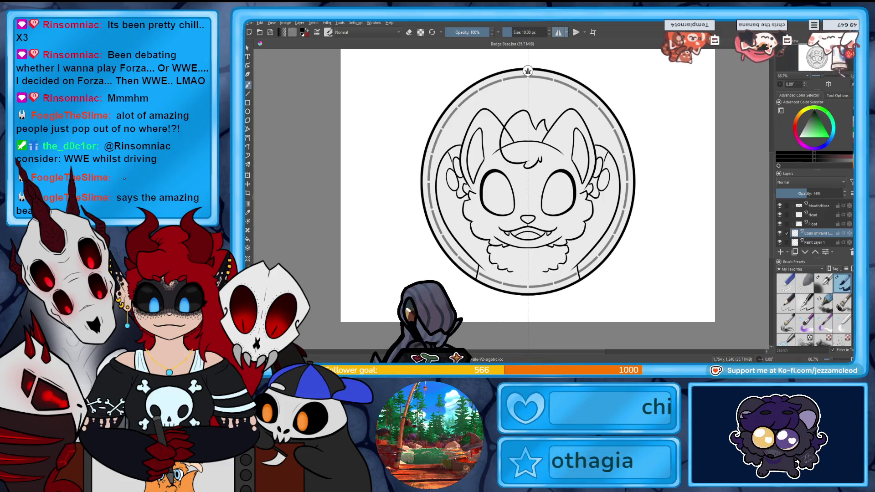
scroll(771, 209, down, 1)
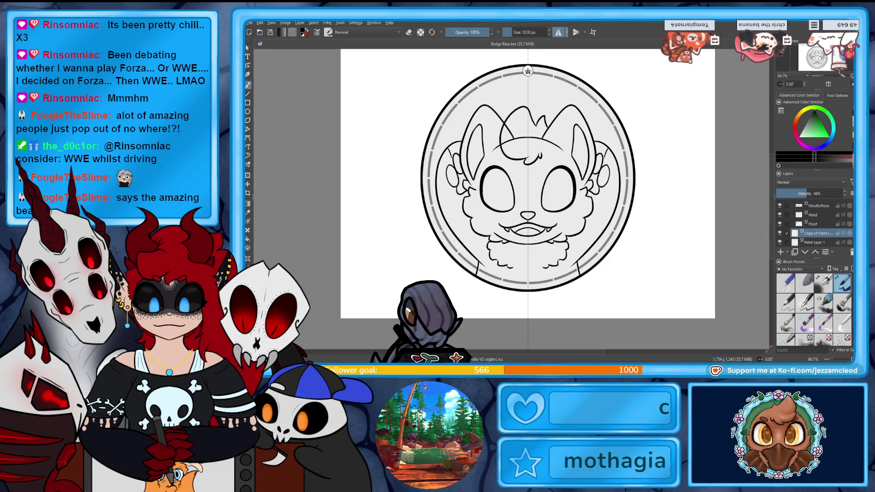
scroll(836, 210, down, 2)
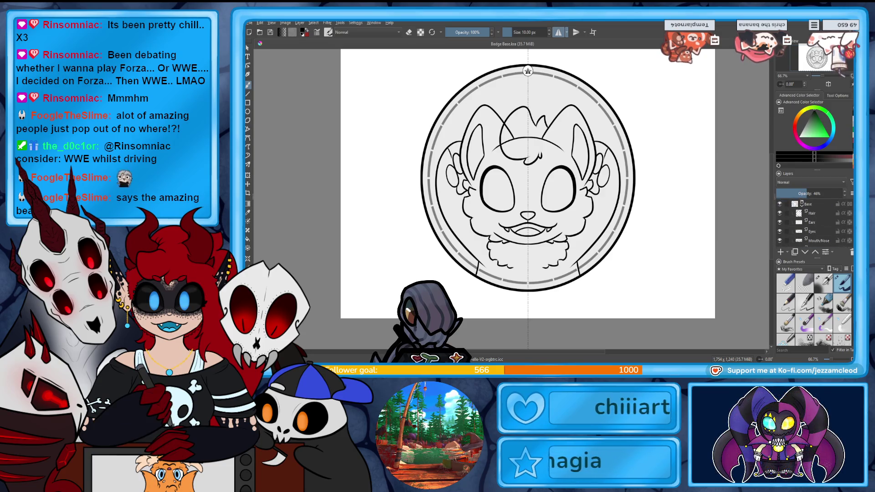
scroll(815, 224, down, 1)
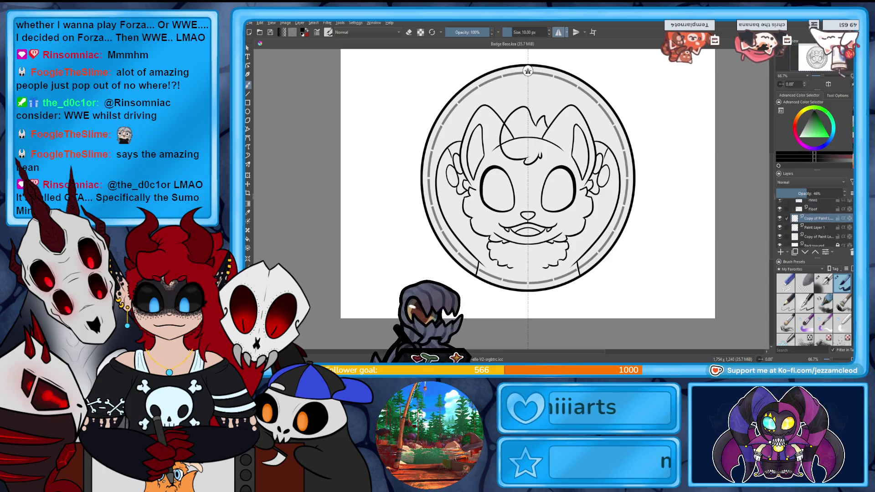
scroll(827, 228, up, 5)
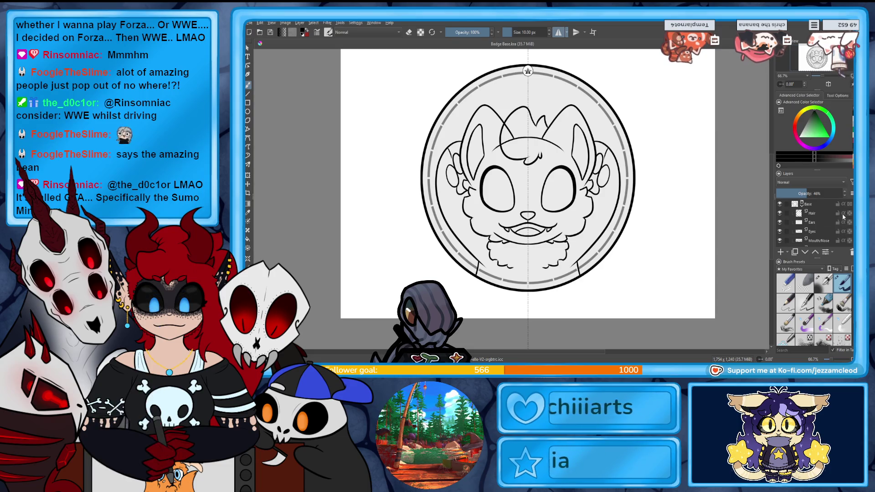
mouse_move(805, 234)
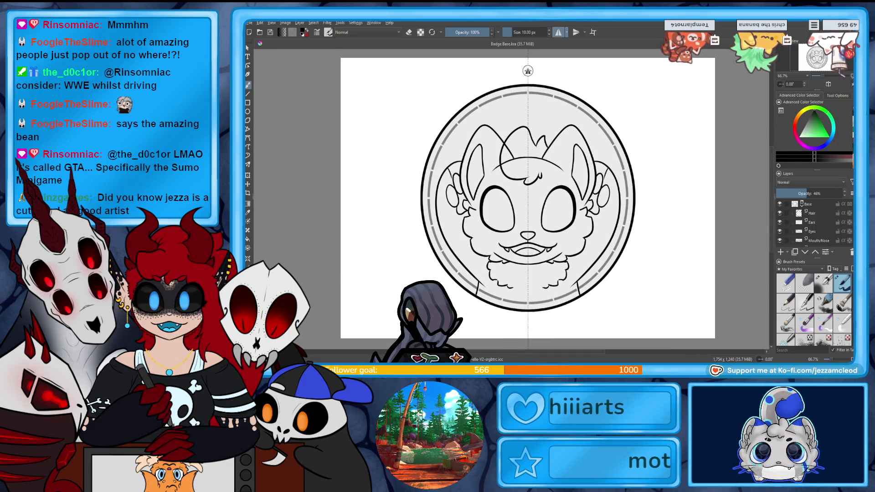
scroll(528, 200, up, 1)
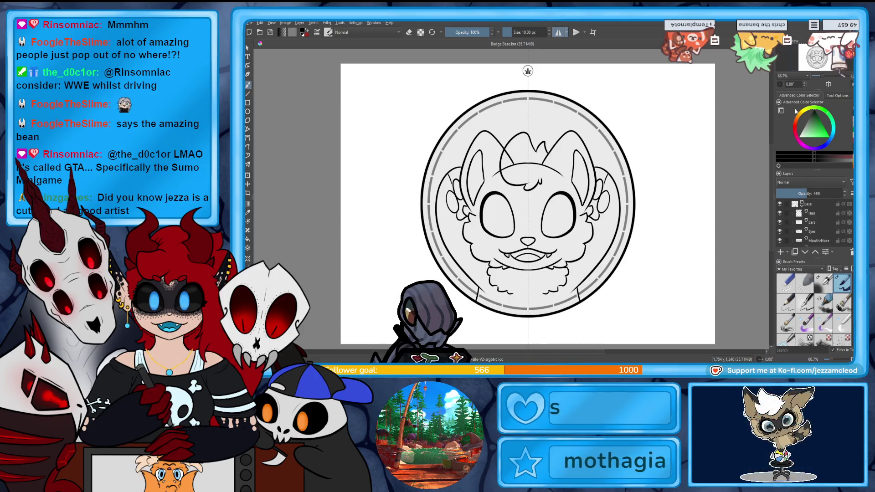
scroll(770, 203, down, 1)
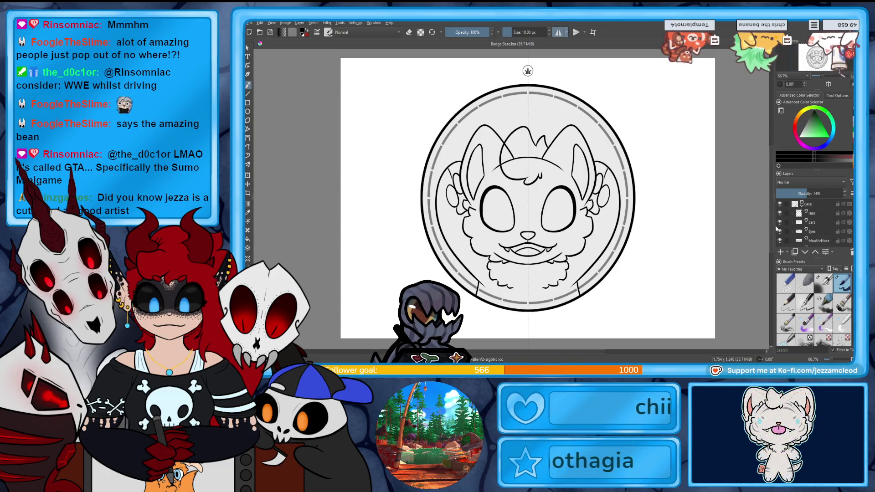
mouse_move(777, 221)
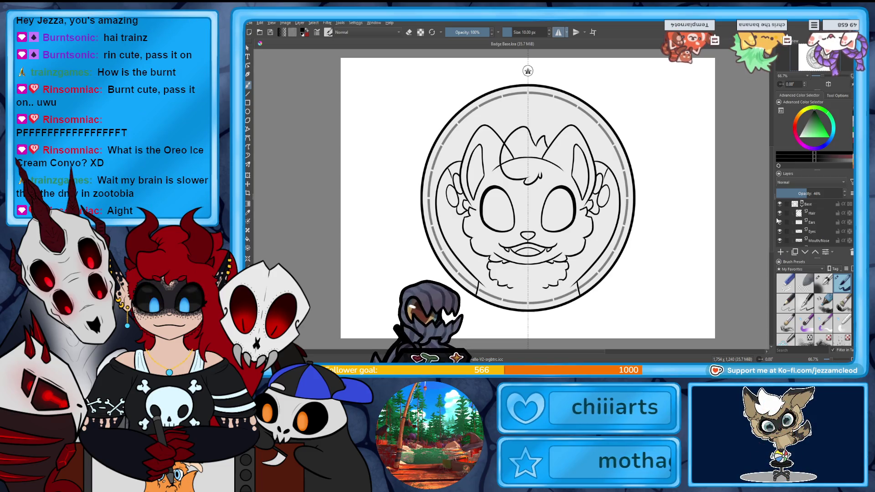
Collapse the Base group and toggle the grey ring layer's visibility off and back on.
scroll(769, 220, down, 1)
scroll(770, 218, up, 1)
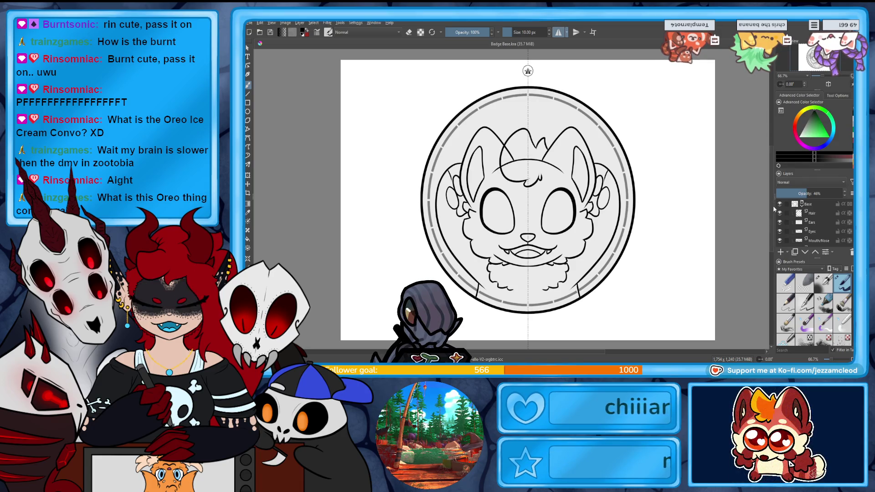
mouse_move(778, 204)
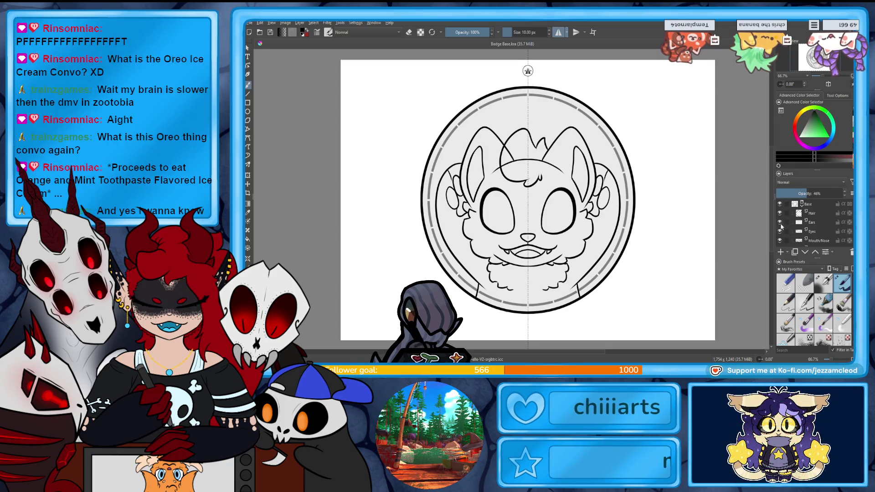
mouse_move(787, 226)
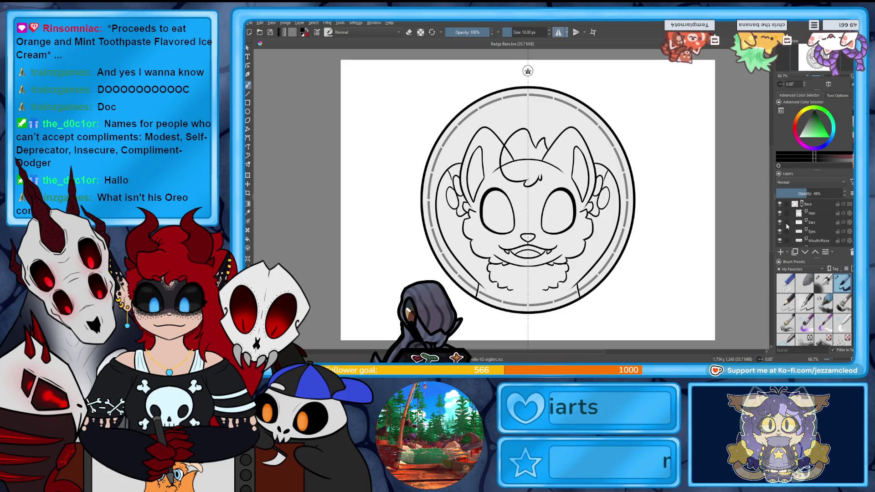
click(802, 204)
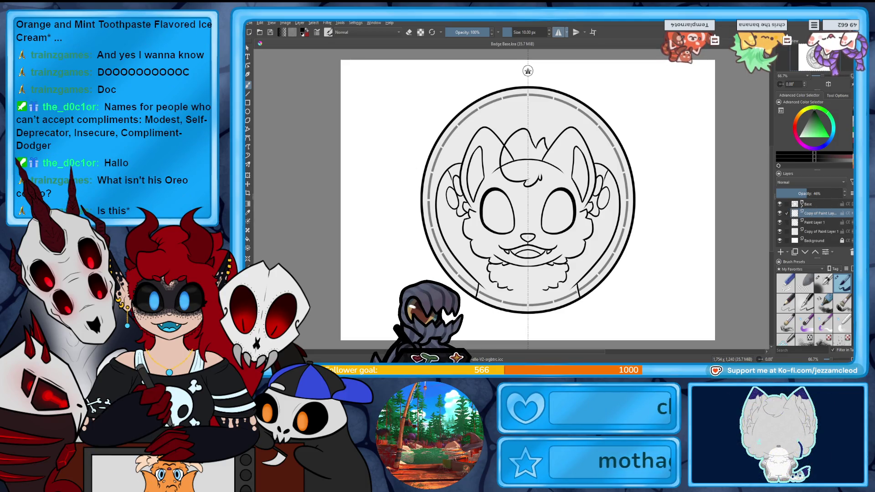
click(779, 213)
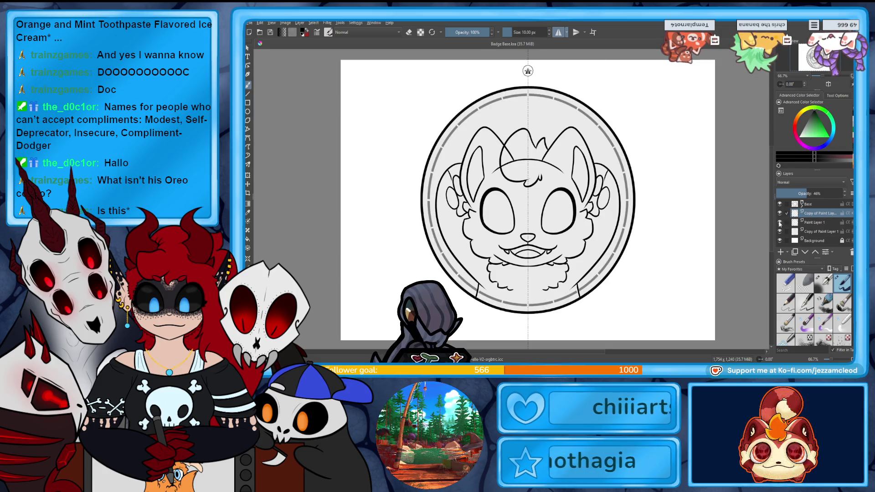
click(779, 213)
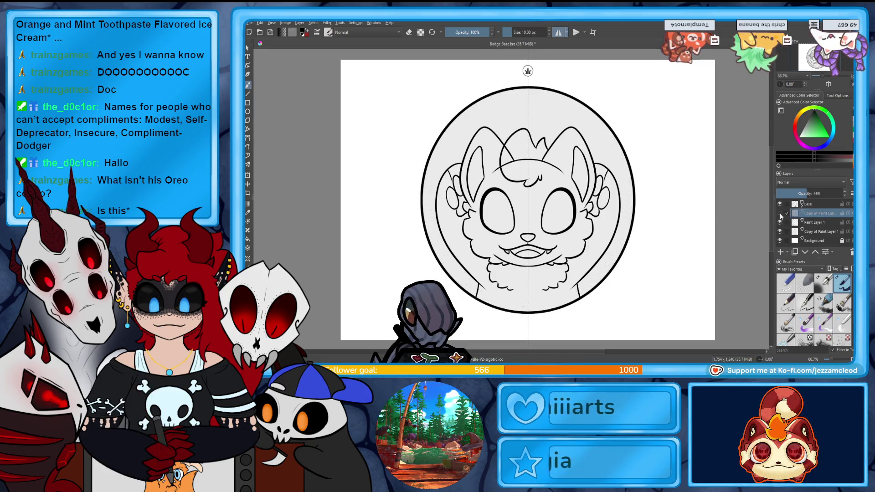
click(779, 214)
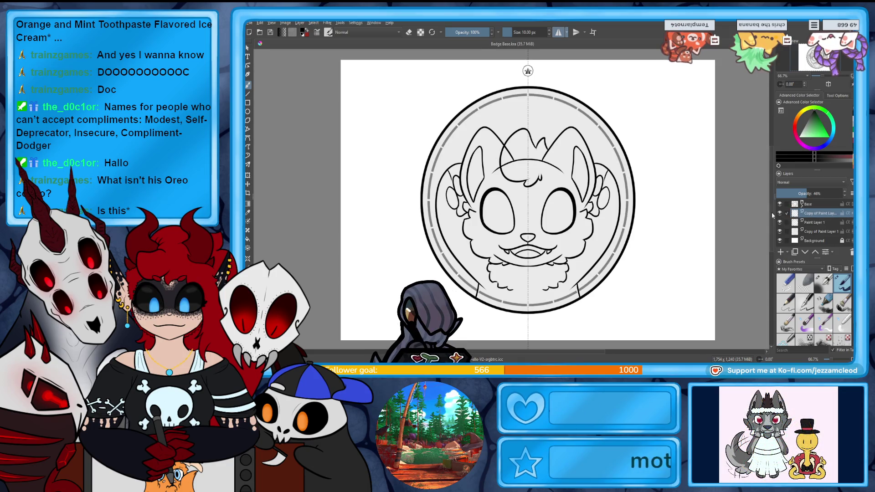